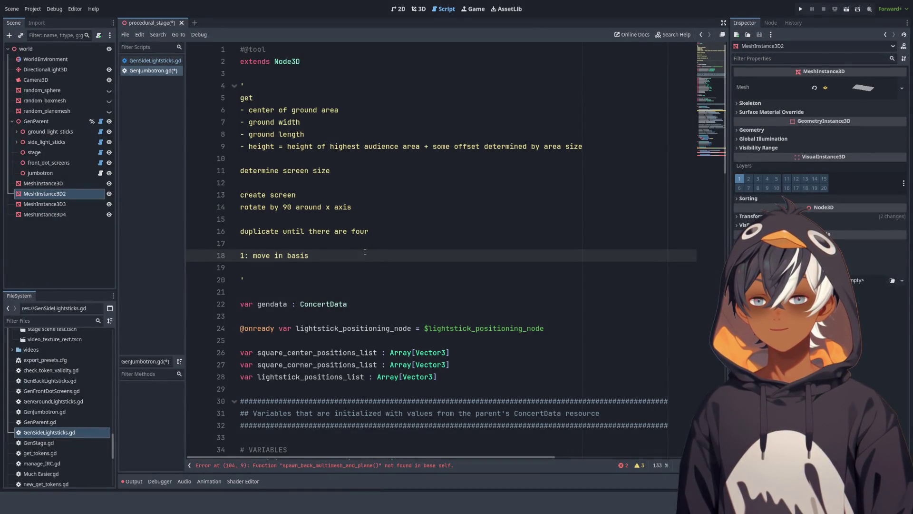
# Step: Add 'in basis.z' to the step 1 note on line 18, glancing at the 3D stage before returning to the script
pyautogui.write('.z')
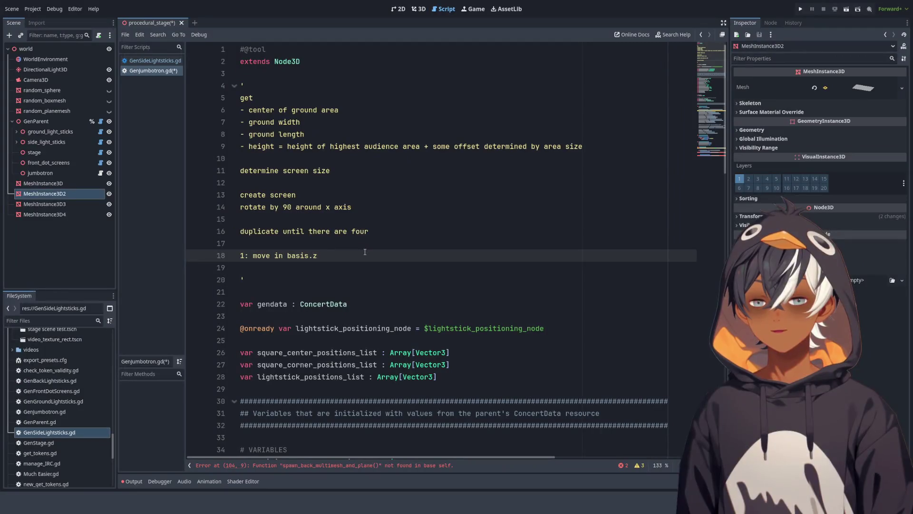
pyautogui.press('Left')
pyautogui.press('Left')
pyautogui.press('Left')
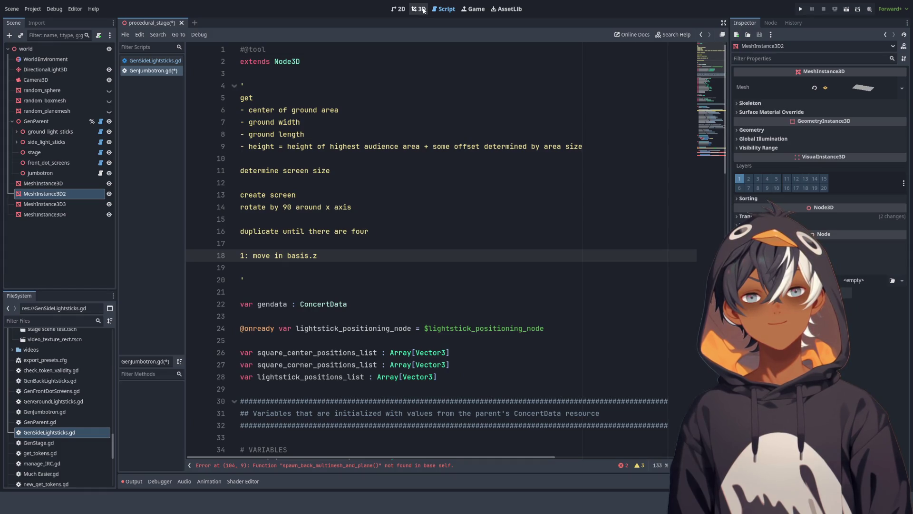
pyautogui.click(423, 9)
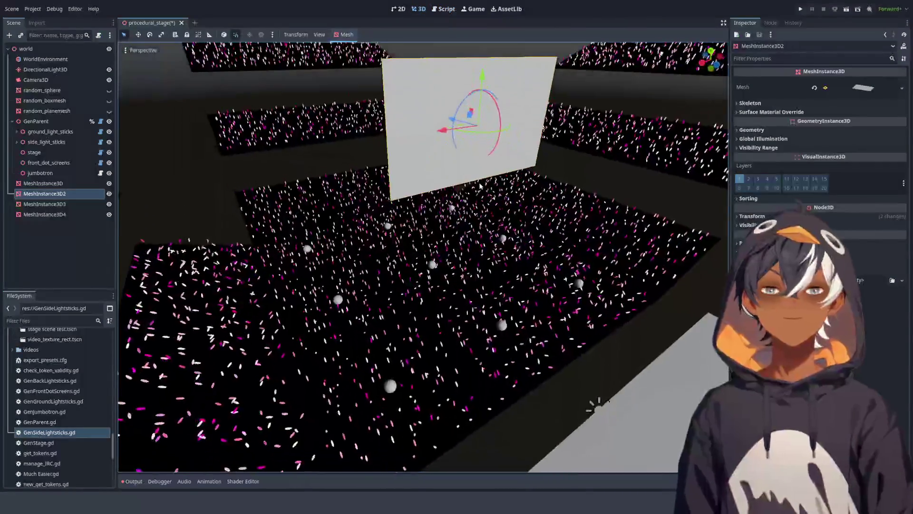
pyautogui.scroll(6, 602, 178)
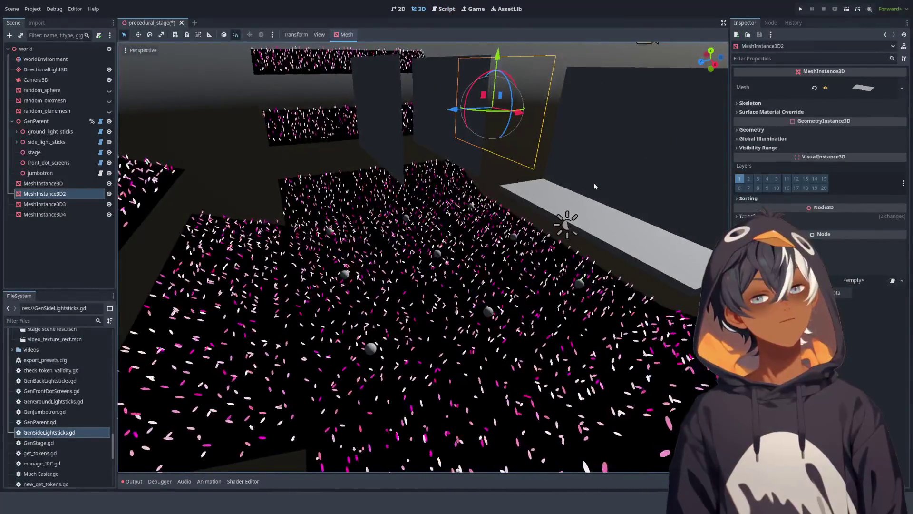
pyautogui.scroll(-3, 595, 211)
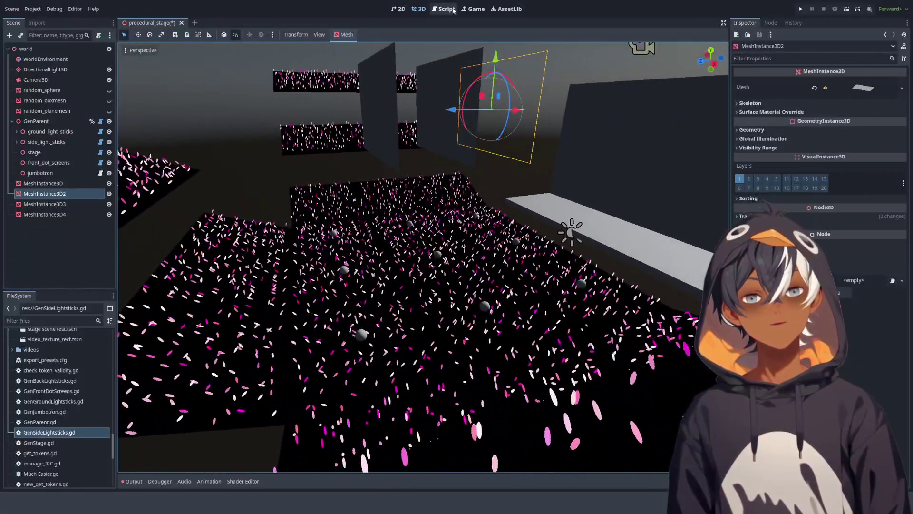
pyautogui.click(444, 9)
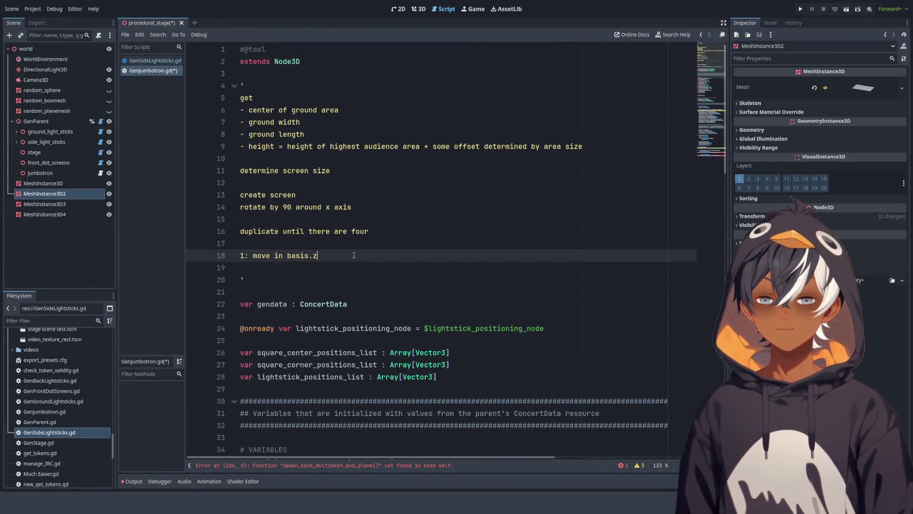
# Step: Replace 'basis.z' with 'z direction half of screen width' and duplicate the step 1 line as line 19
pyautogui.moveTo(318, 256); pyautogui.dragTo(287, 255)
pyautogui.write('z directio')
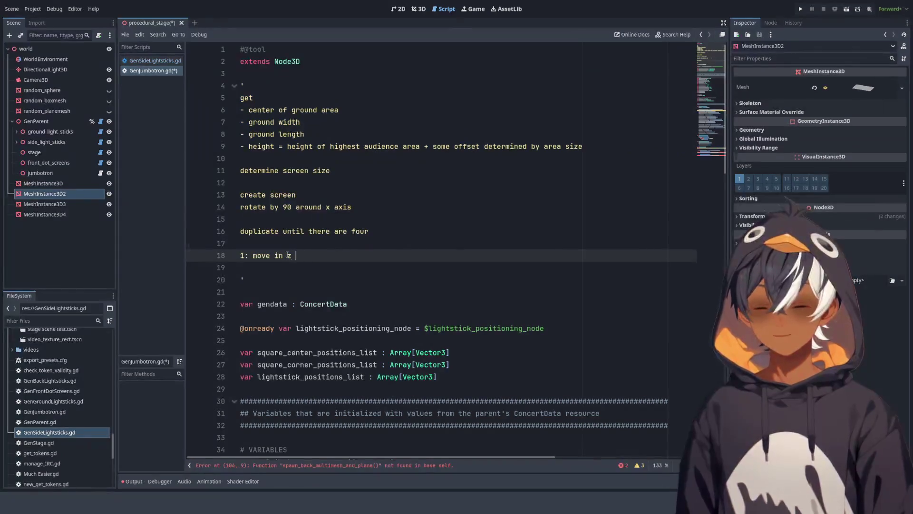
pyautogui.write('n')
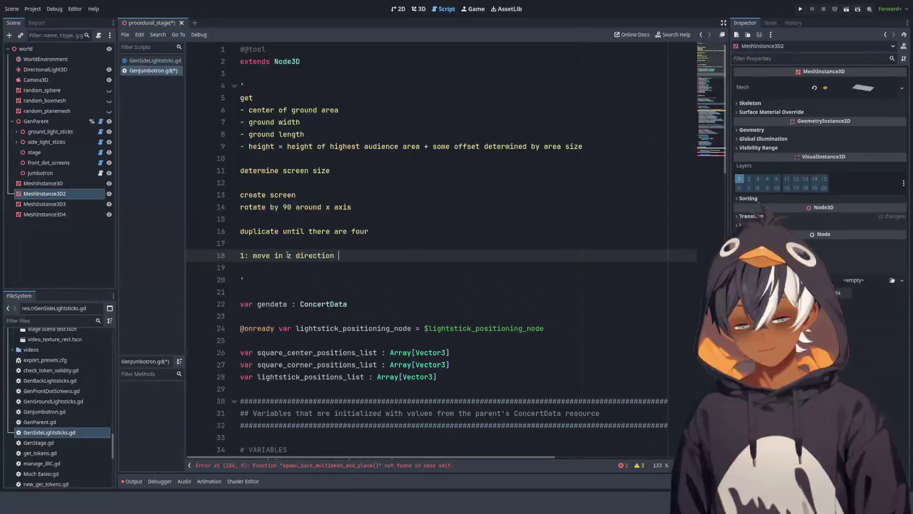
pyautogui.write(' half o')
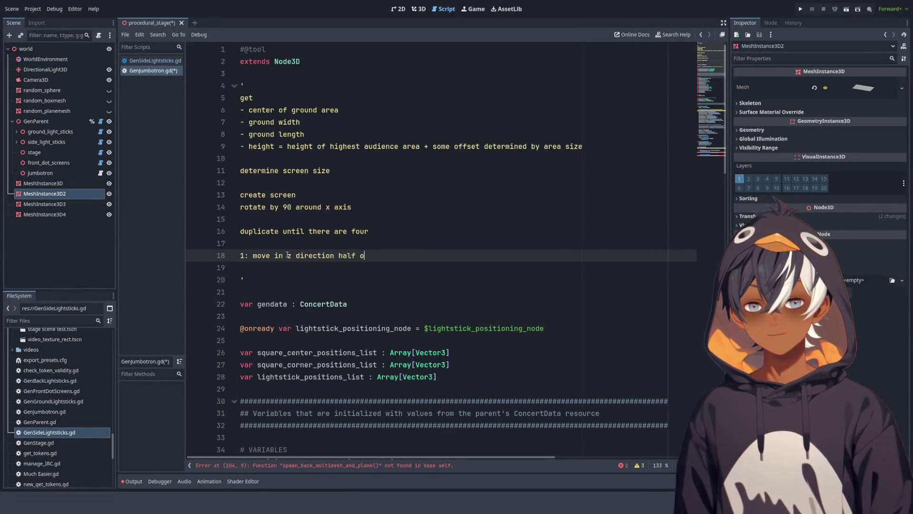
pyautogui.write('f sc')
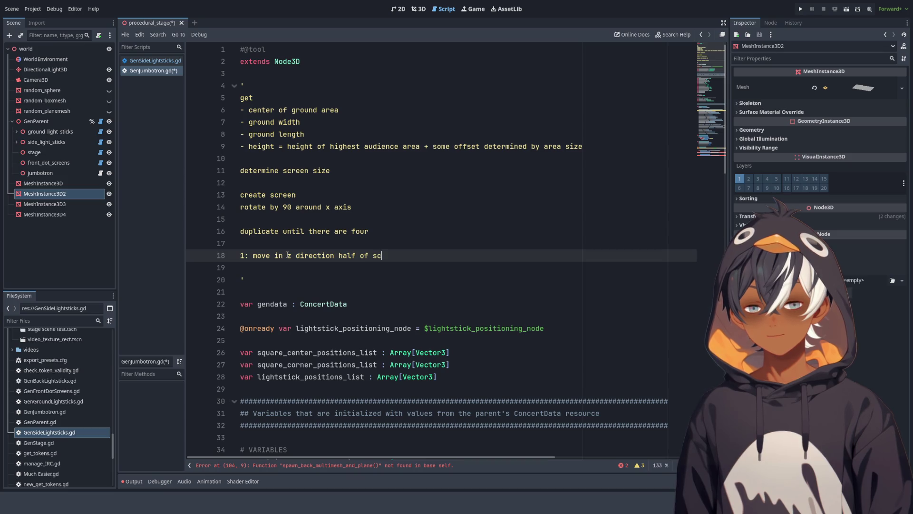
pyautogui.write('reen width')
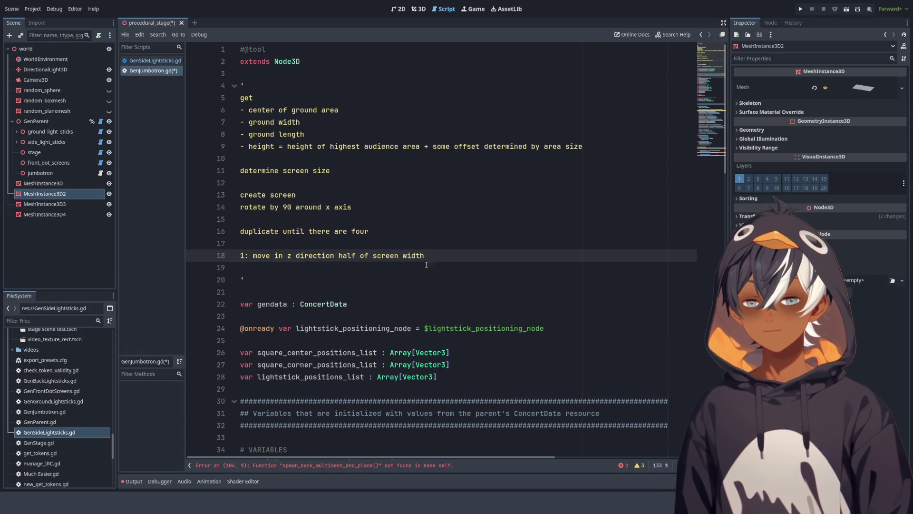
pyautogui.moveTo(447, 260); pyautogui.dragTo(447, 246)
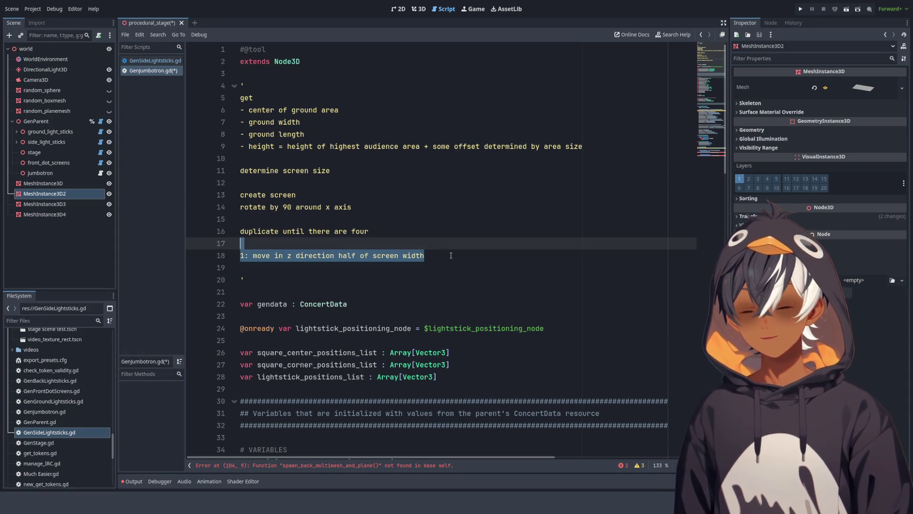
pyautogui.hotkey('ctrl', 'c')
pyautogui.click(451, 256)
pyautogui.hotkey('ctrl', 'v')
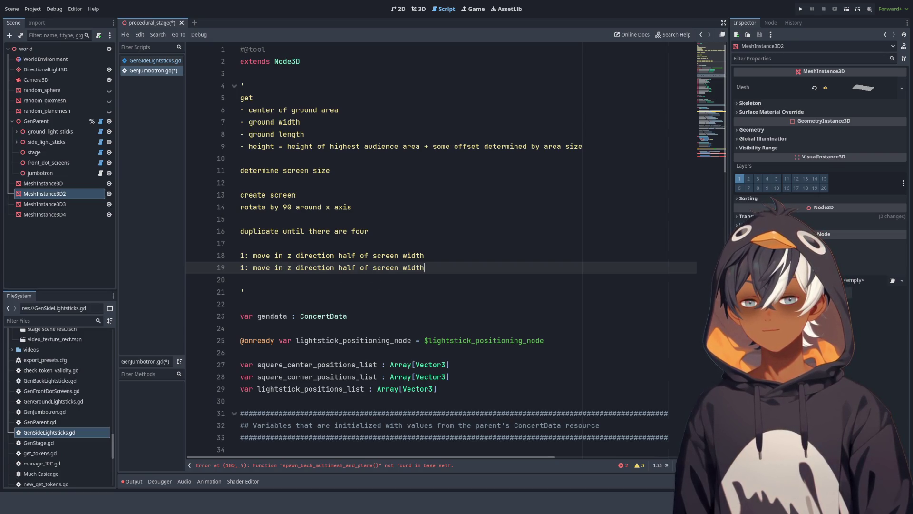
# Step: Turn line 19 into '2: move in -z direction half of screen width & rotate 180 around'
pyautogui.click(286, 267)
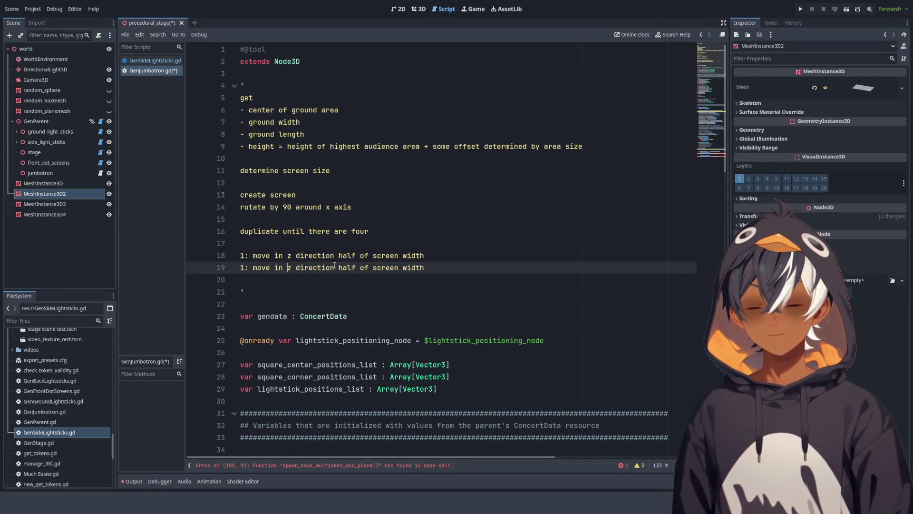
pyautogui.write('-')
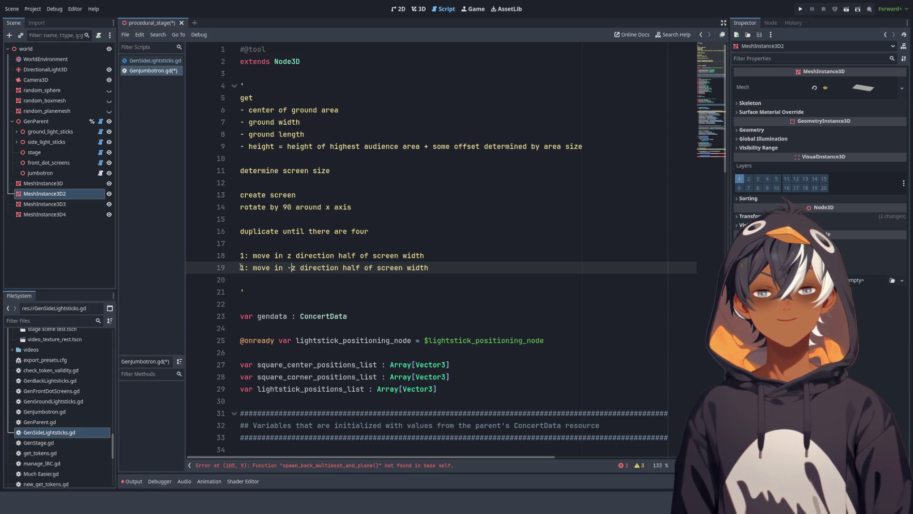
pyautogui.doubleClick(243, 268)
pyautogui.click(244, 266)
pyautogui.press('BackSpace')
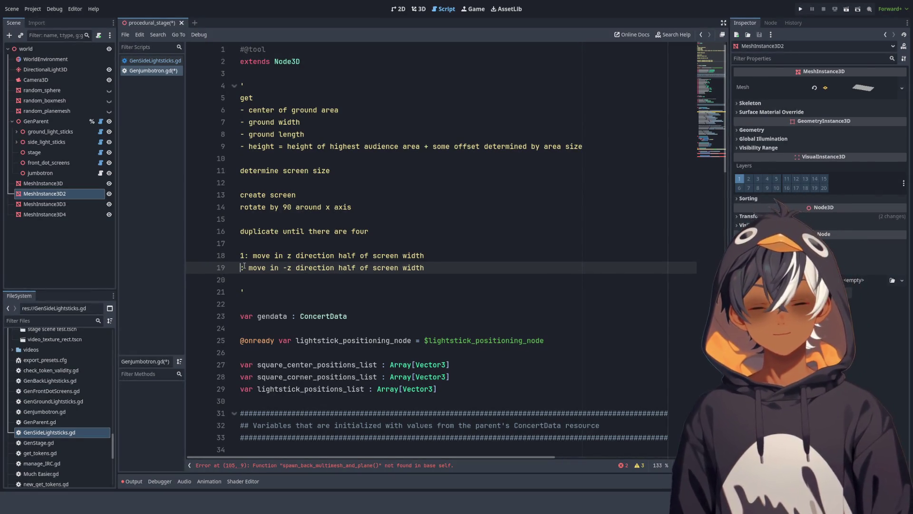
pyautogui.write('2')
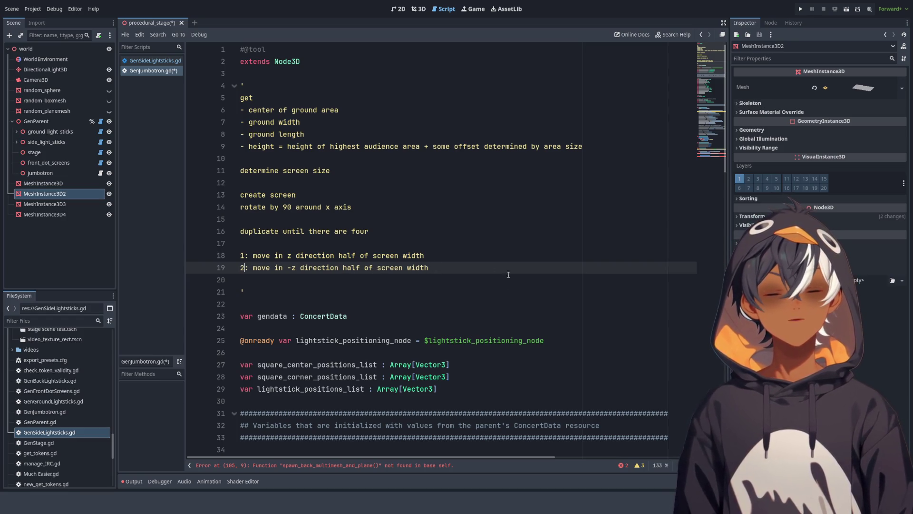
pyautogui.click(430, 267)
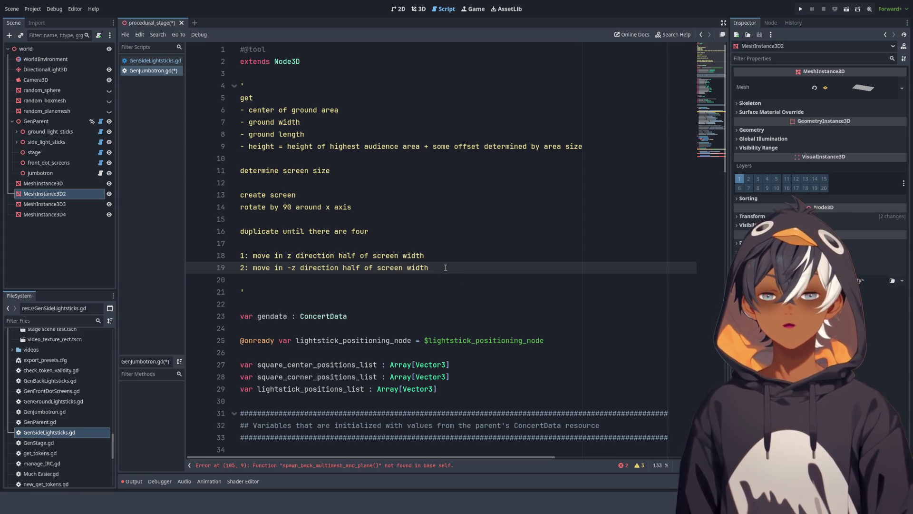
pyautogui.write(' & ')
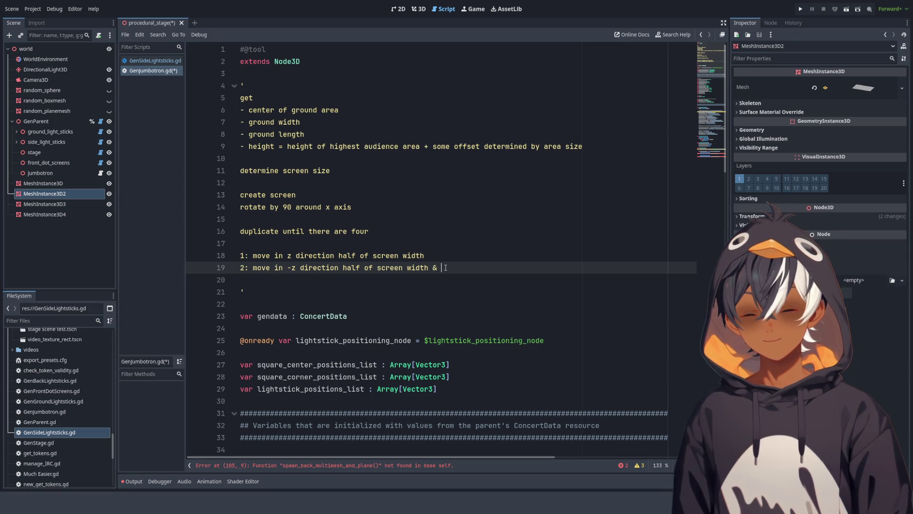
pyautogui.write('rotate 180 around y')
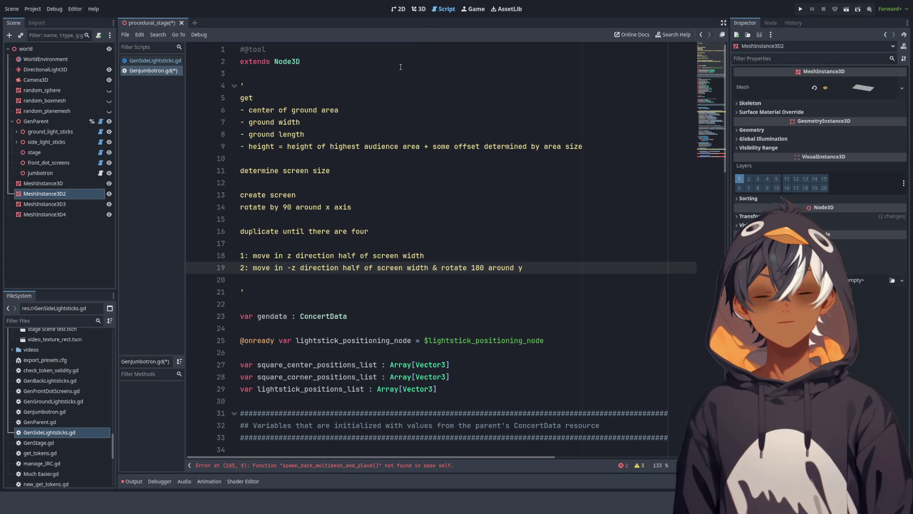
pyautogui.click(419, 9)
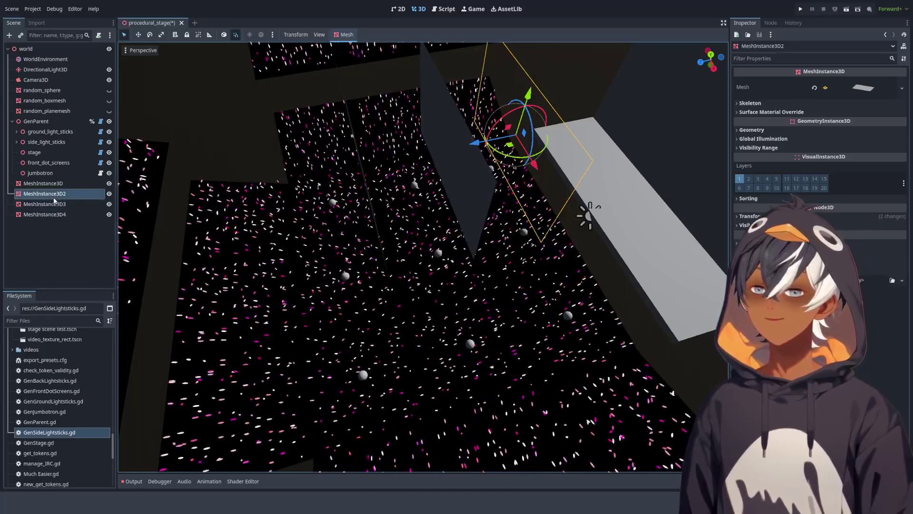
# Step: Select MeshInstance3D3 in the stage scene, then return to the GenJumbotron.gd script
pyautogui.click(70, 206)
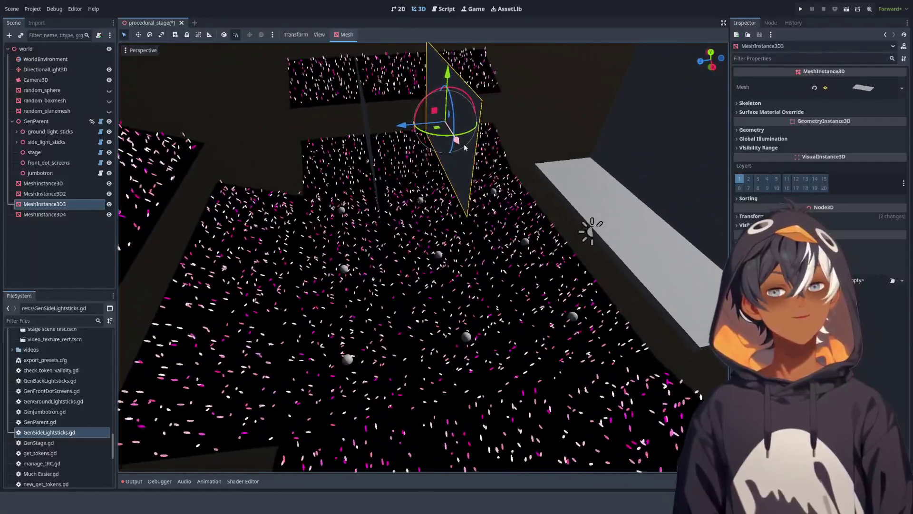
pyautogui.click(448, 10)
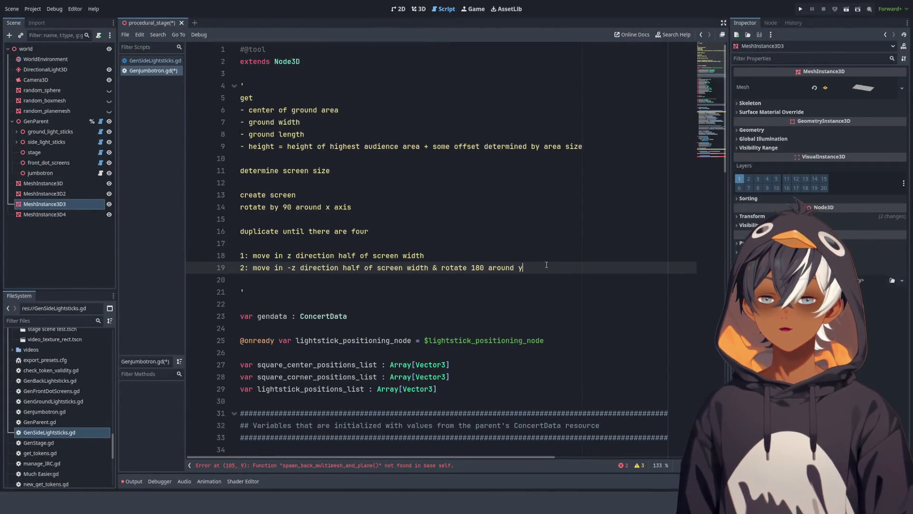
# Step: Paste two copies of the step 2 line below it
pyautogui.hotkey('shift', 'Up')
pyautogui.hotkey('shift', 'Home')
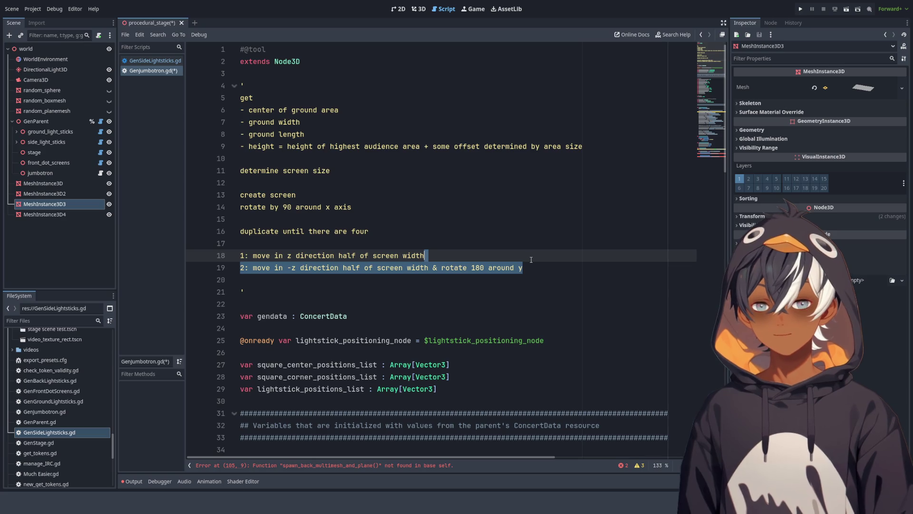
pyautogui.hotkey('shift', 'Down')
pyautogui.hotkey('shift', 'Up')
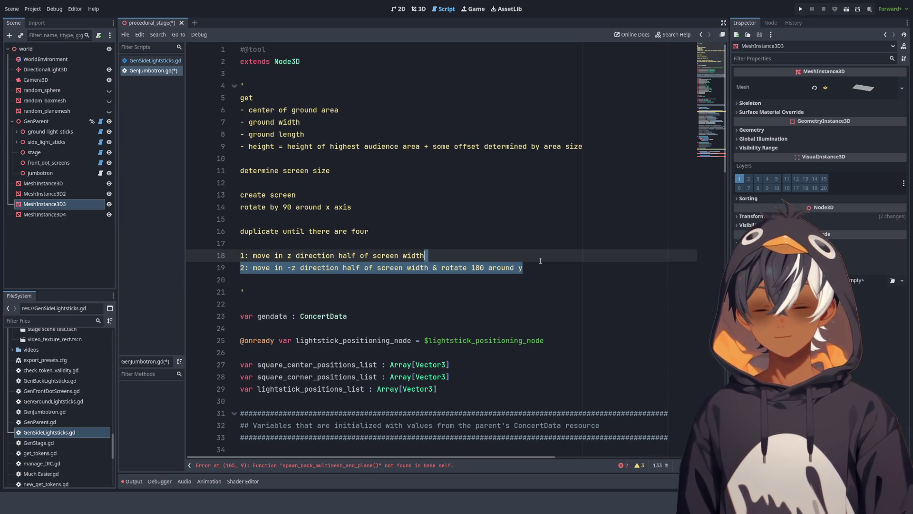
pyautogui.hotkey('ctrl', 'c')
pyautogui.click(535, 268)
pyautogui.hotkey('ctrl', 'v')
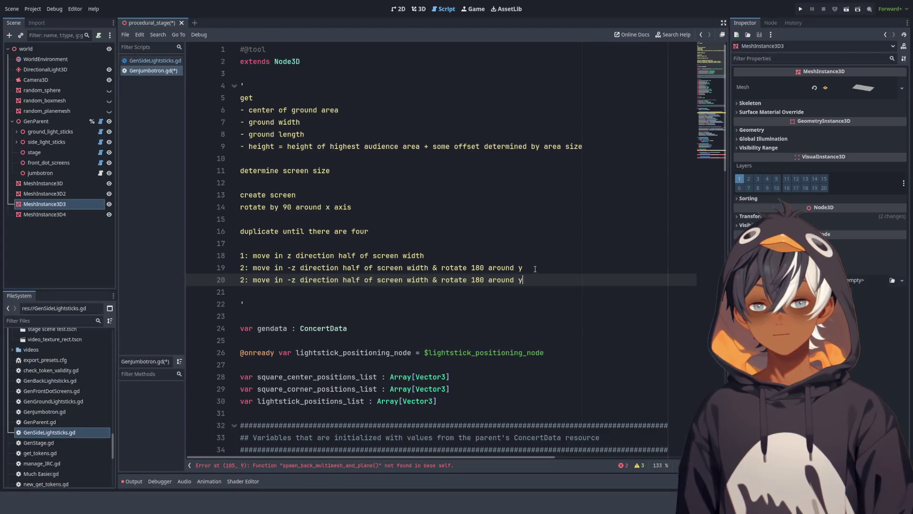
pyautogui.hotkey('ctrl', 'v')
# Step: Renumber the copies as steps 3 and 4, and rewrite step 3 as 'rotate 90 around y'
pyautogui.click(243, 280)
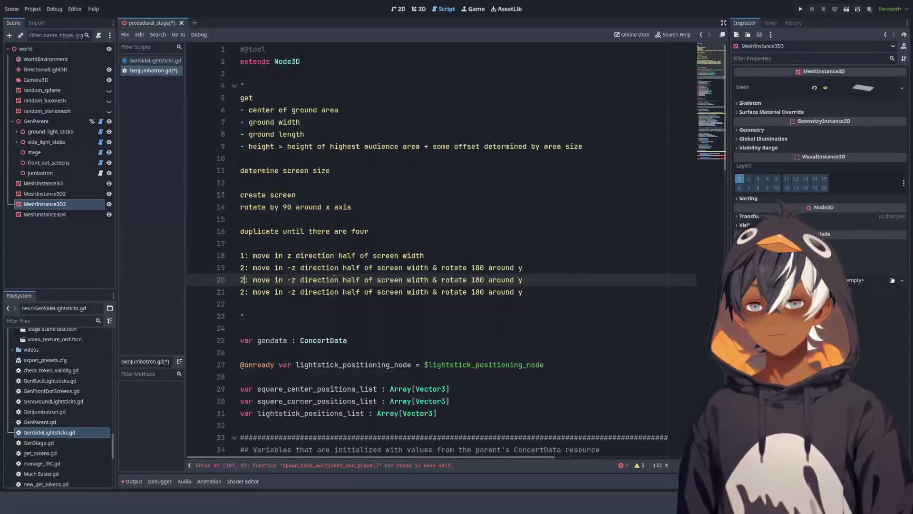
pyautogui.press('BackSpace')
pyautogui.write('3')
pyautogui.press('Down')
pyautogui.press('BackSpace')
pyautogui.write('4')
pyautogui.moveTo(527, 281); pyautogui.dragTo(253, 282)
pyautogui.write('r')
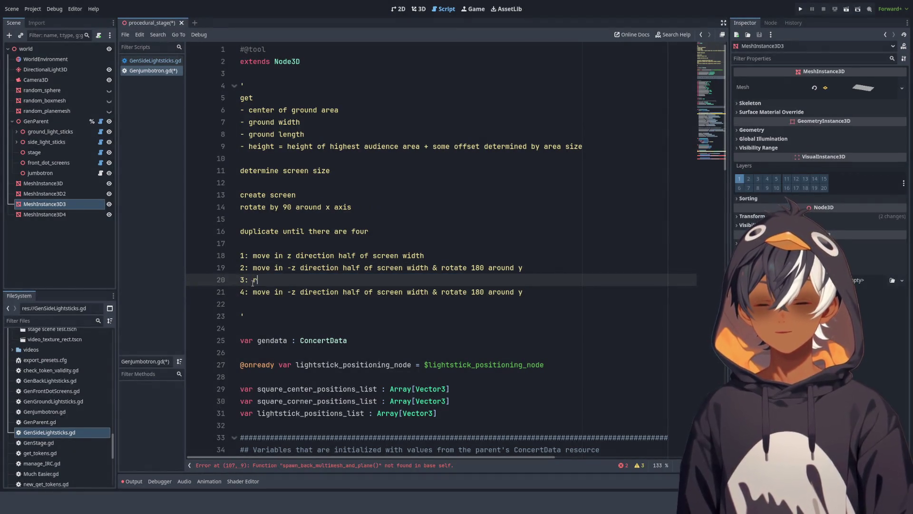
pyautogui.write('otate ')
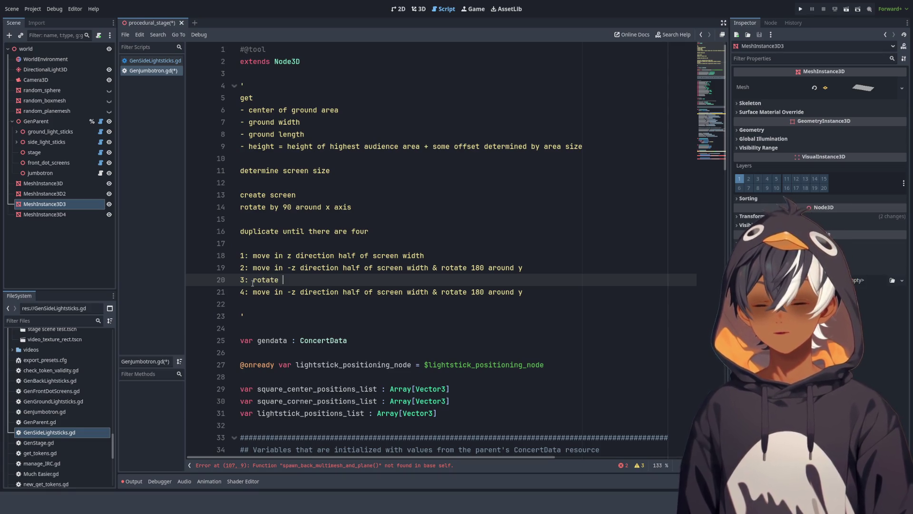
pyautogui.write('90 around')
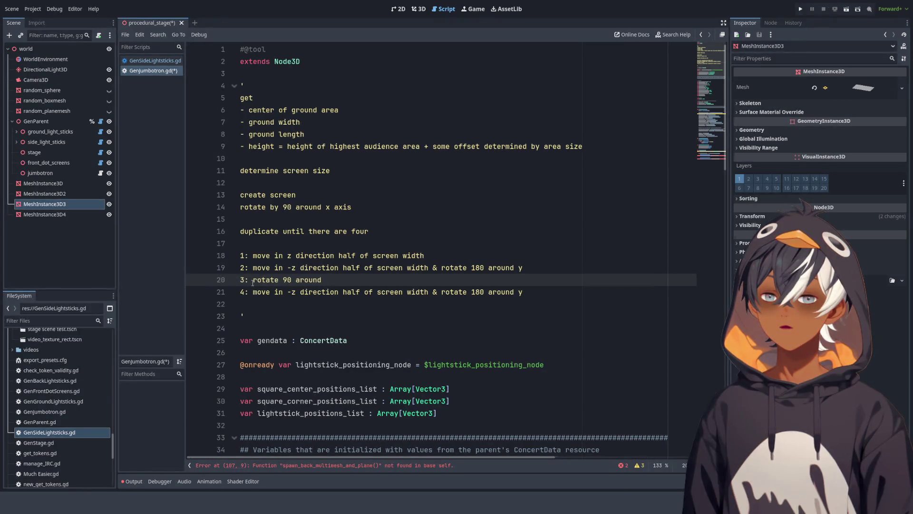
pyautogui.write(' y')
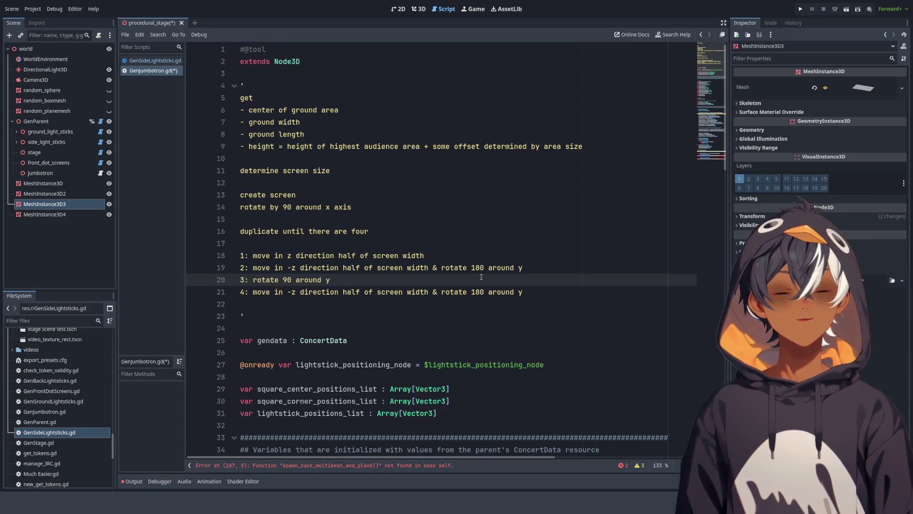
# Step: Copy step 3 over old step 4, make it -90, and append '&move x direction half of screen witth' to step 3
pyautogui.moveTo(526, 279); pyautogui.dragTo(529, 268)
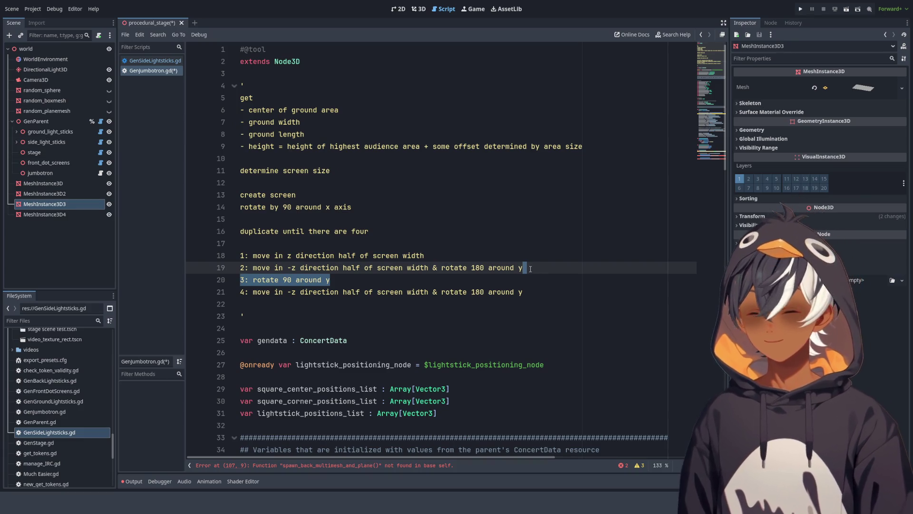
pyautogui.hotkey('ctrl', 'c')
pyautogui.tripleClick(540, 290)
pyautogui.hotkey('ctrl', 'v')
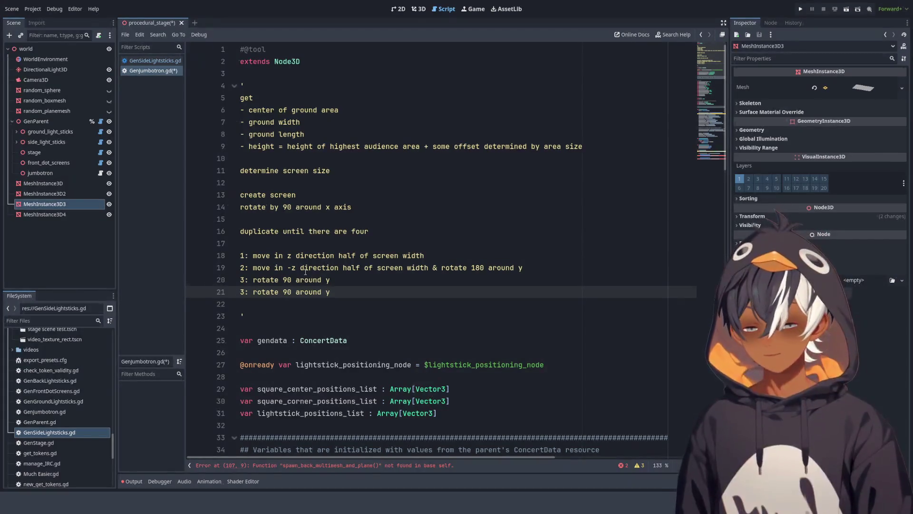
pyautogui.write('-')
pyautogui.press('Up')
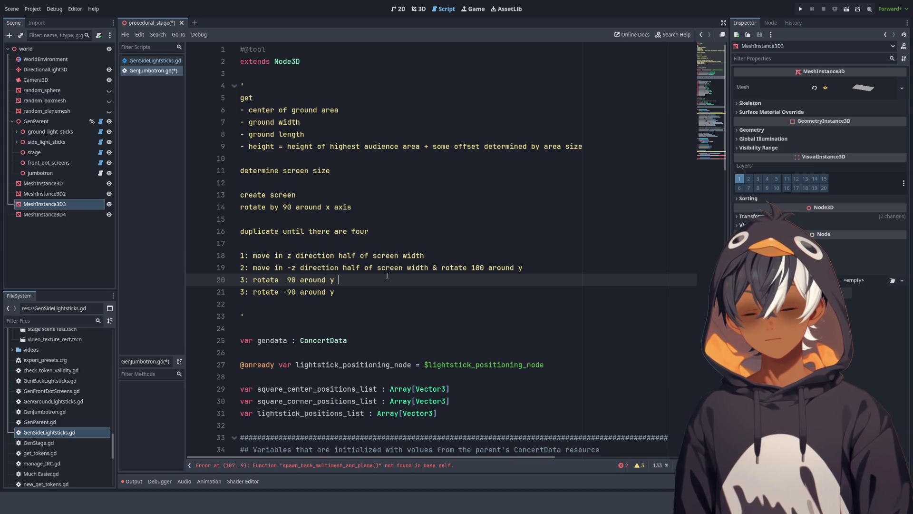
pyautogui.write('&')
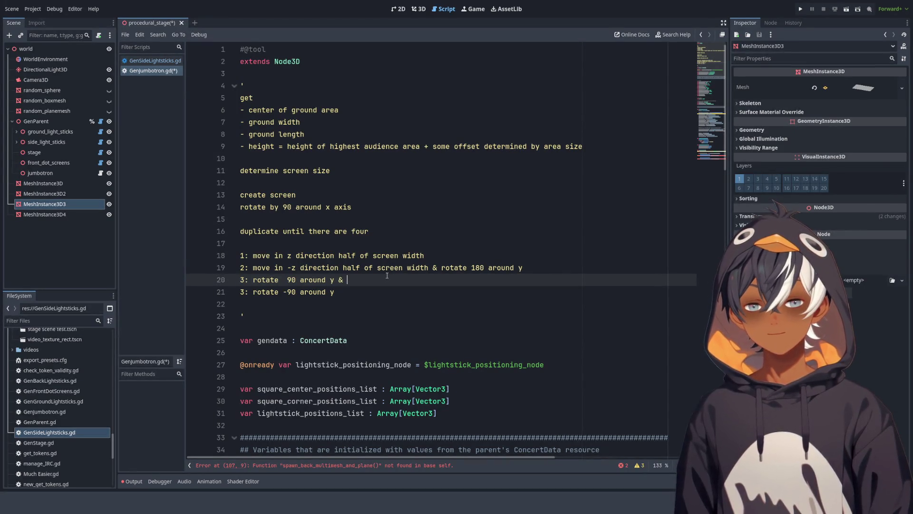
pyautogui.write('move')
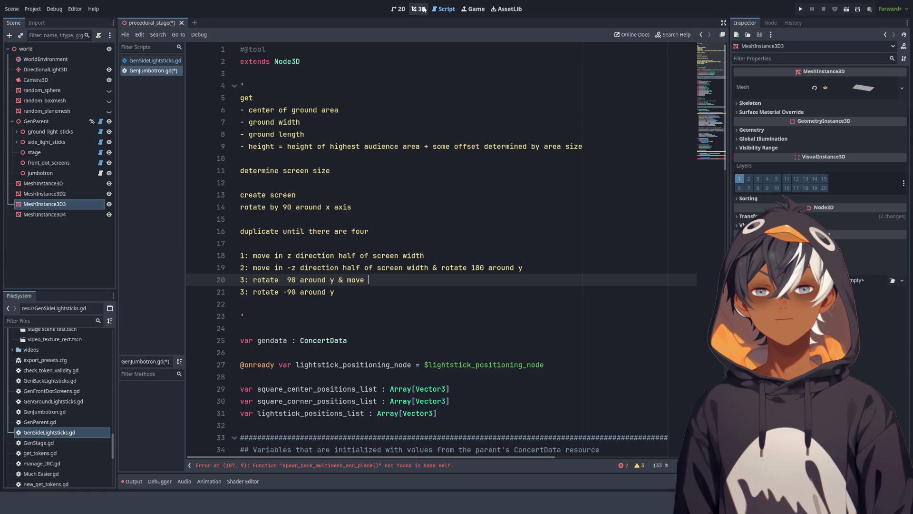
pyautogui.write(' x direction')
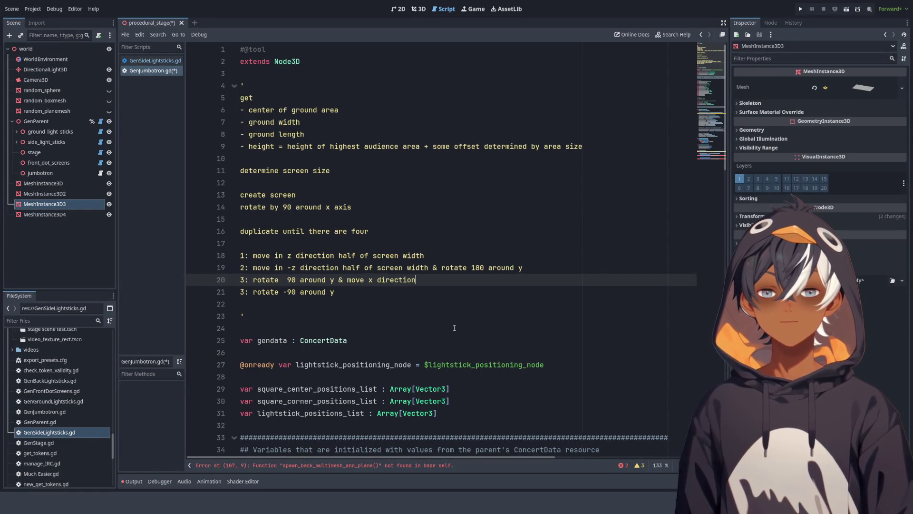
pyautogui.write(' ha')
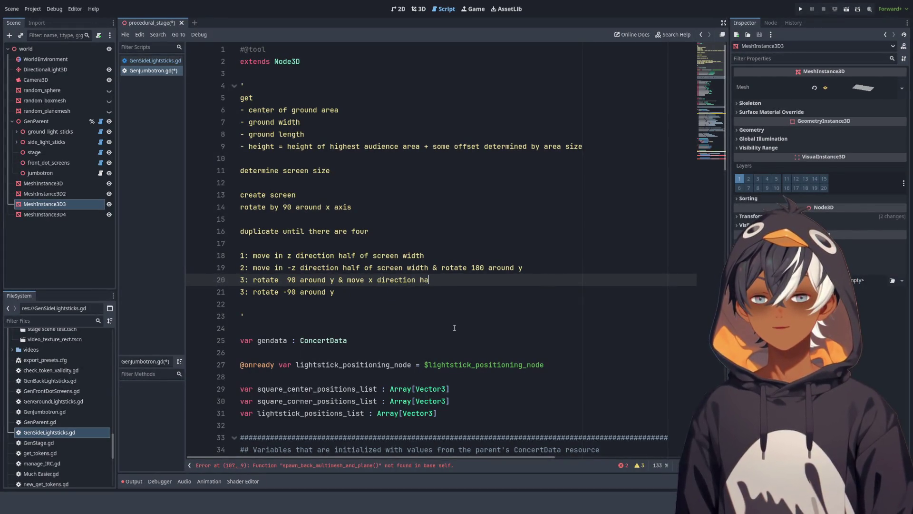
pyautogui.write('lf of s')
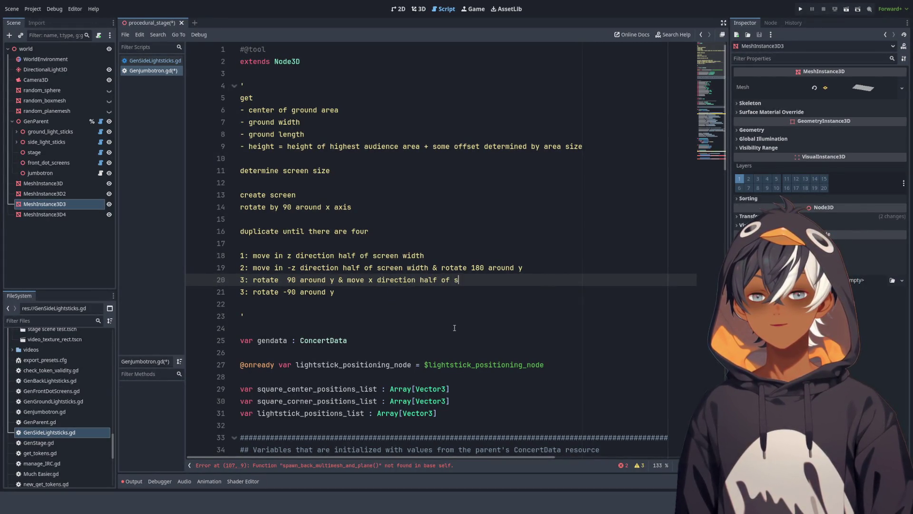
pyautogui.write('creen witth')
# Step: Paste the x-direction move phrase onto the last line and renumber it as step 4
pyautogui.moveTo(520, 286); pyautogui.dragTo(333, 280)
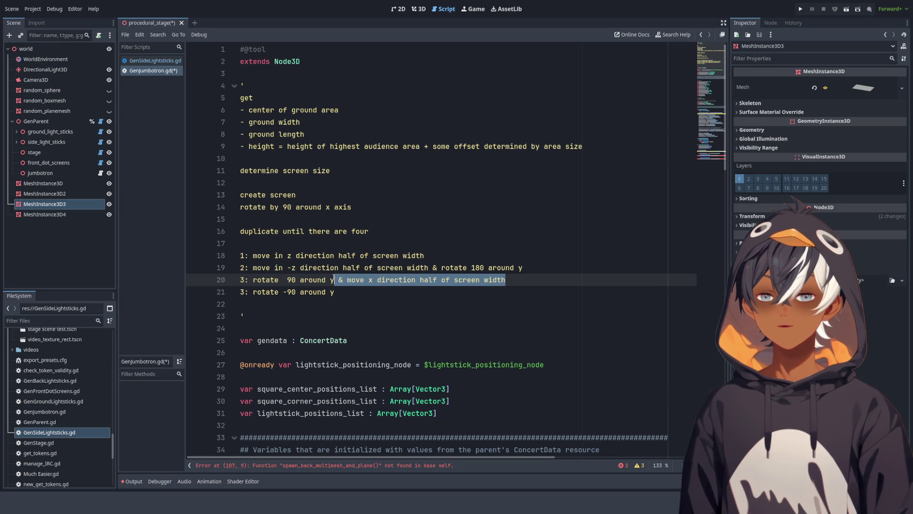
pyautogui.hotkey('ctrl', 'c')
pyautogui.click(352, 298)
pyautogui.hotkey('ctrl', 'v')
pyautogui.moveTo(335, 292); pyautogui.dragTo(519, 290)
pyautogui.click(543, 287)
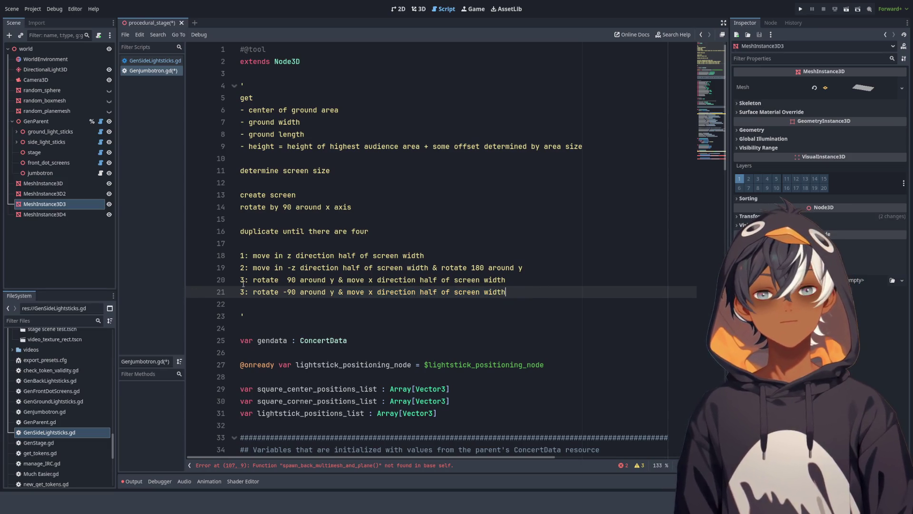
pyautogui.doubleClick(244, 293)
pyautogui.write('4')
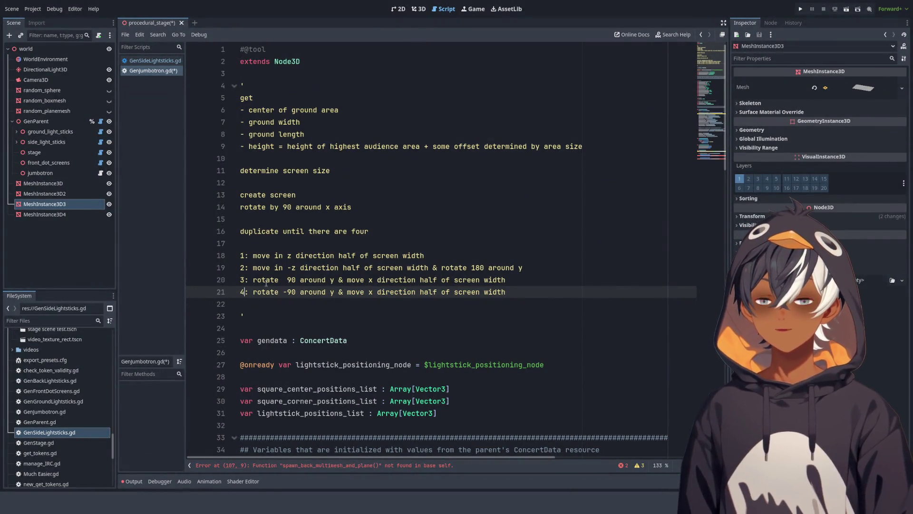
pyautogui.click(419, 8)
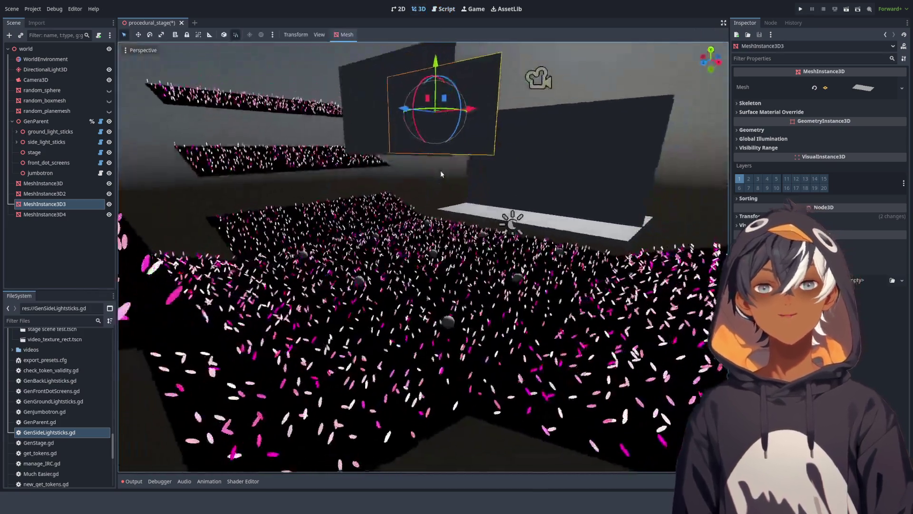
pyautogui.moveTo(458, 223); pyautogui.dragTo(554, 205)
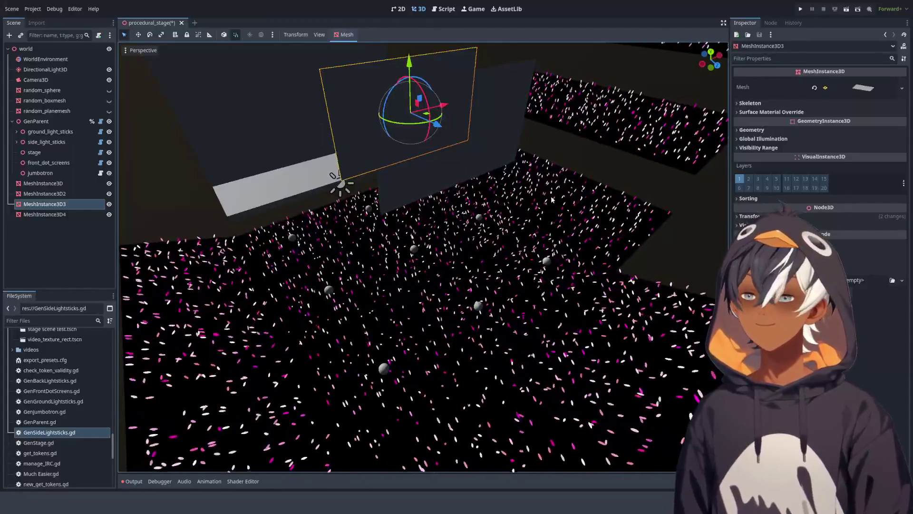
pyautogui.moveTo(551, 199)
pyautogui.mouseDown()
pyautogui.moveTo(566, 174)
pyautogui.moveTo(533, 223)
pyautogui.mouseUp()
pyautogui.moveTo(494, 295)
pyautogui.mouseDown()
pyautogui.moveTo(469, 334)
pyautogui.moveTo(458, 293)
pyautogui.moveTo(519, 304)
pyautogui.moveTo(495, 300)
pyautogui.mouseUp()
pyautogui.scroll(3, 591, 310)
pyautogui.scroll(-5, 591, 310)
pyautogui.moveTo(591, 310)
pyautogui.mouseDown()
pyautogui.moveTo(588, 263)
pyautogui.moveTo(584, 278)
pyautogui.moveTo(474, 286)
pyautogui.mouseUp()
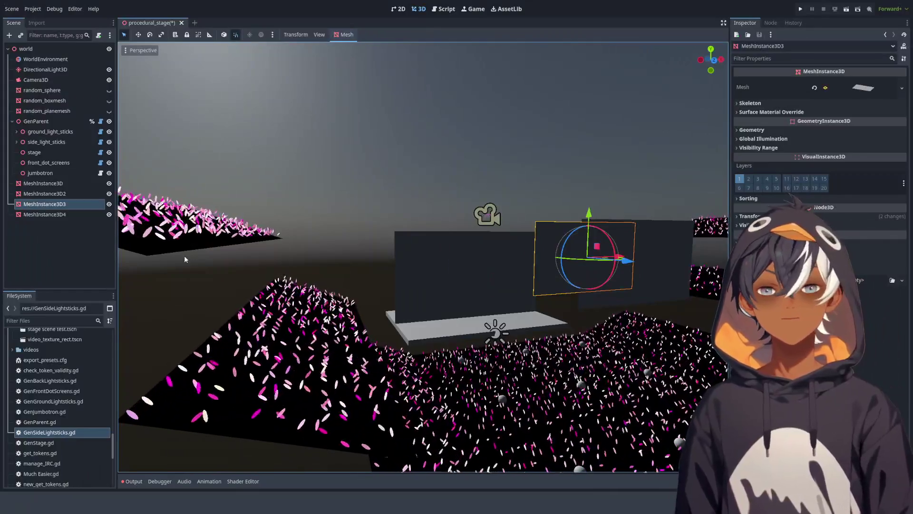
pyautogui.moveTo(184, 255); pyautogui.dragTo(187, 289)
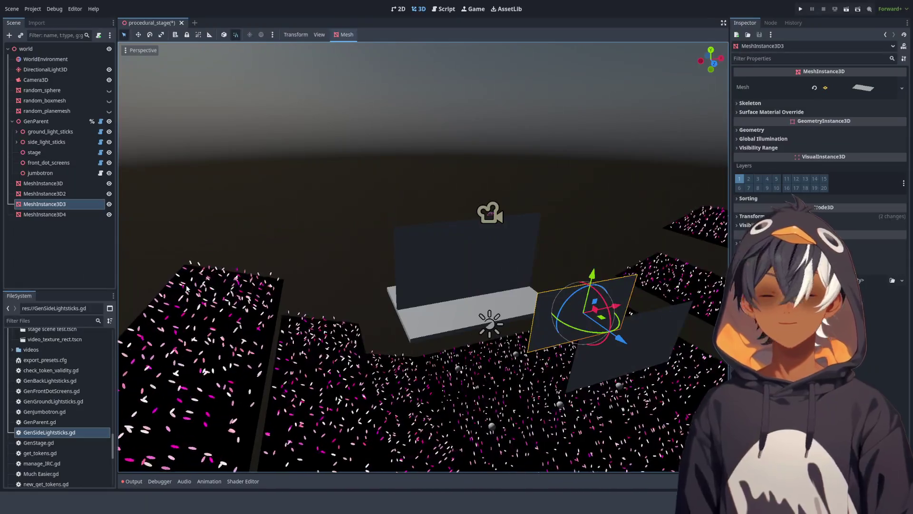
pyautogui.moveTo(187, 288); pyautogui.dragTo(202, 134)
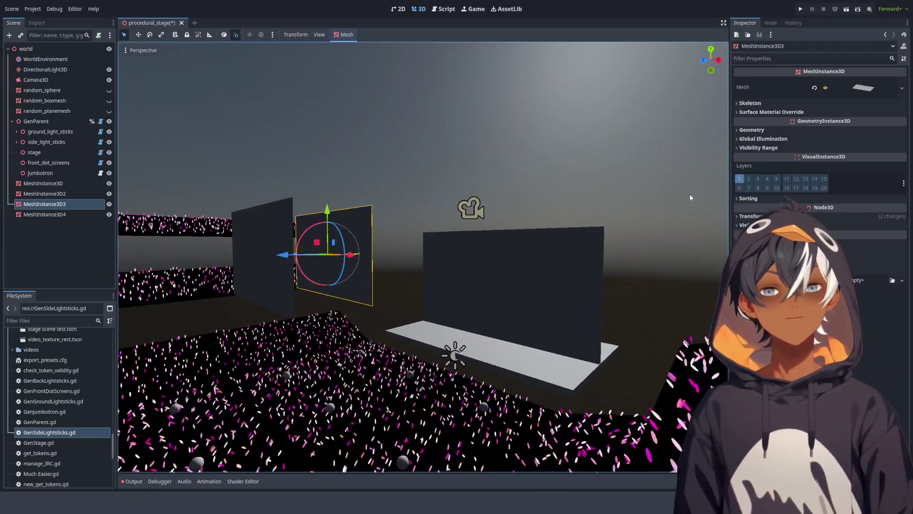
pyautogui.click(57, 215)
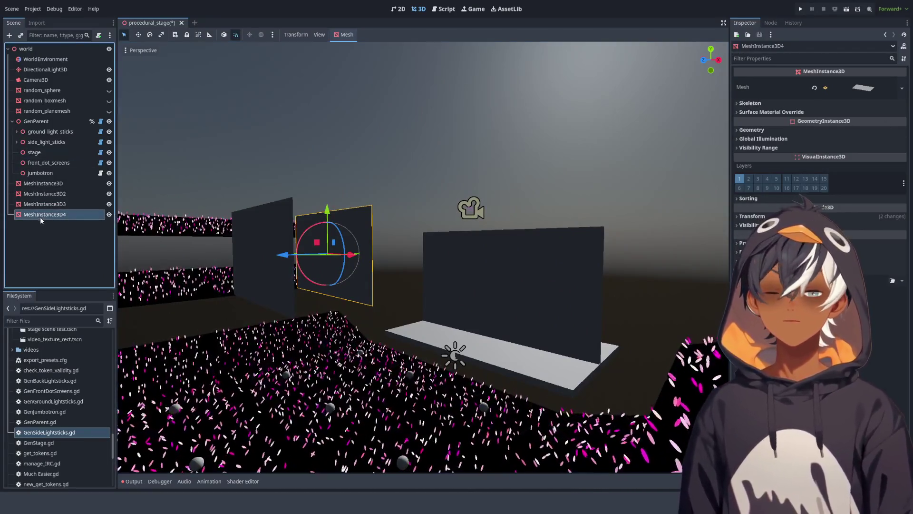
# Step: Duplicate the panel as MeshInstance3D5, swap its mesh for a new BoxMesh, and center it on the back wall
pyautogui.hotkey('ctrl', 'd')
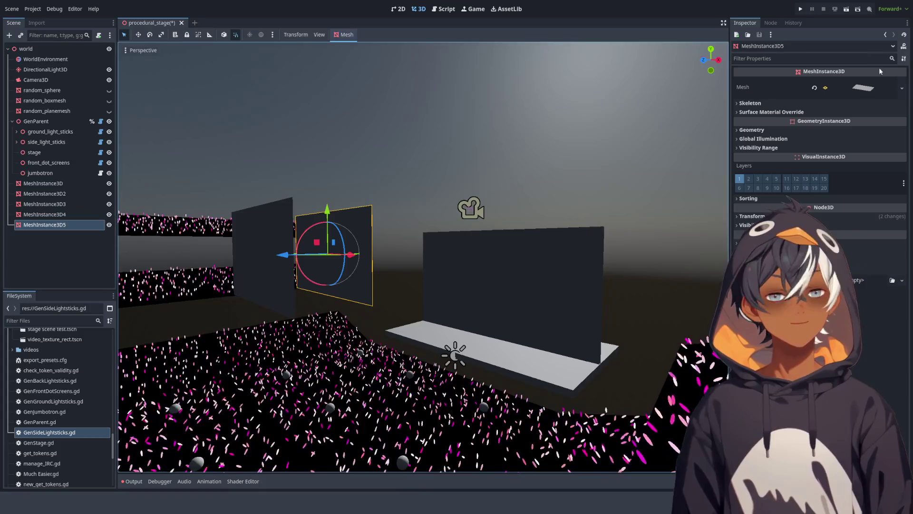
pyautogui.click(902, 89)
pyautogui.click(883, 199)
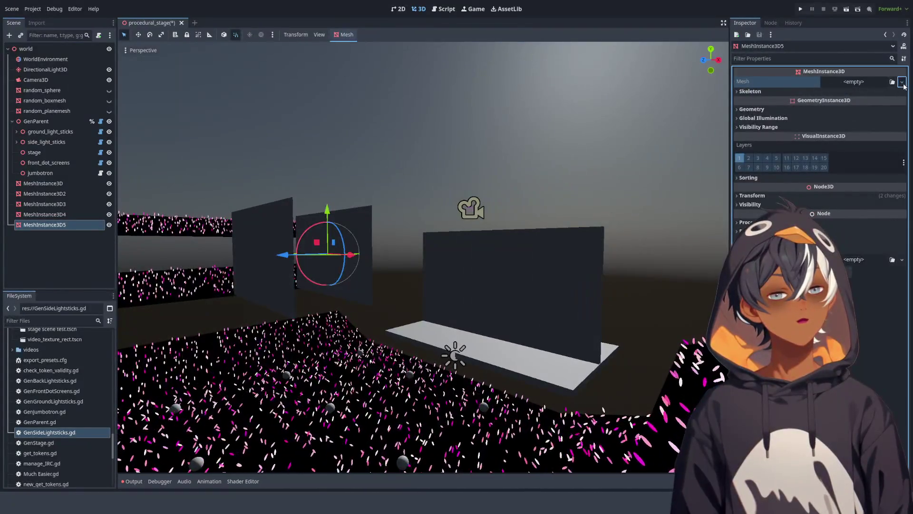
pyautogui.click(903, 82)
pyautogui.click(883, 131)
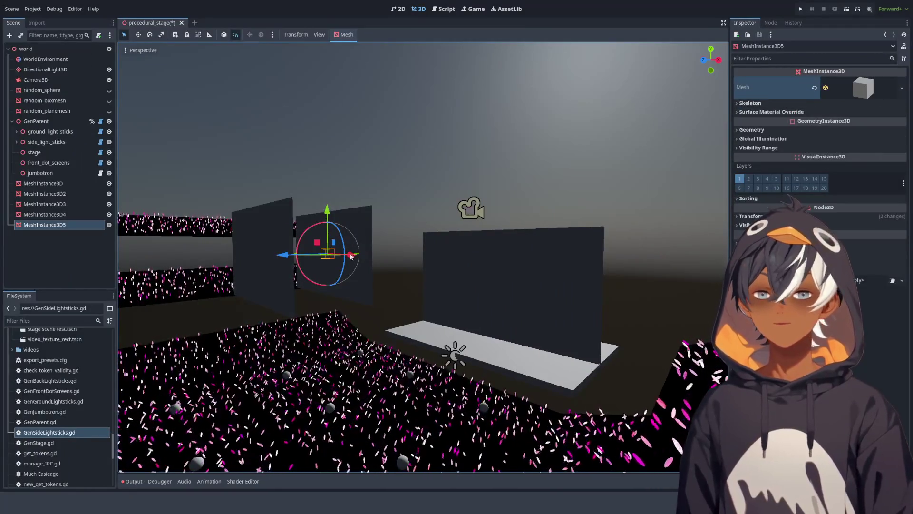
pyautogui.moveTo(345, 267); pyautogui.dragTo(538, 273)
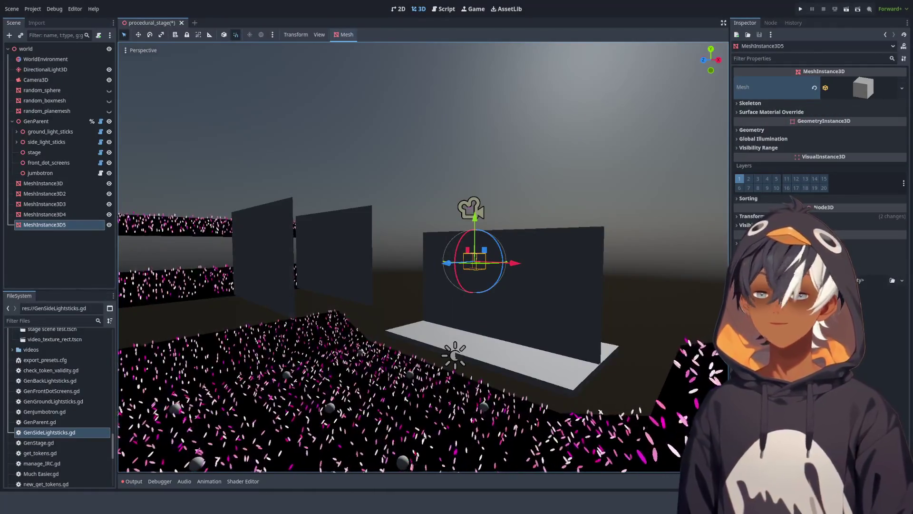
# Step: Set the BoxMesh size to 16 × 16 × 9 m in the Inspector
pyautogui.click(852, 95)
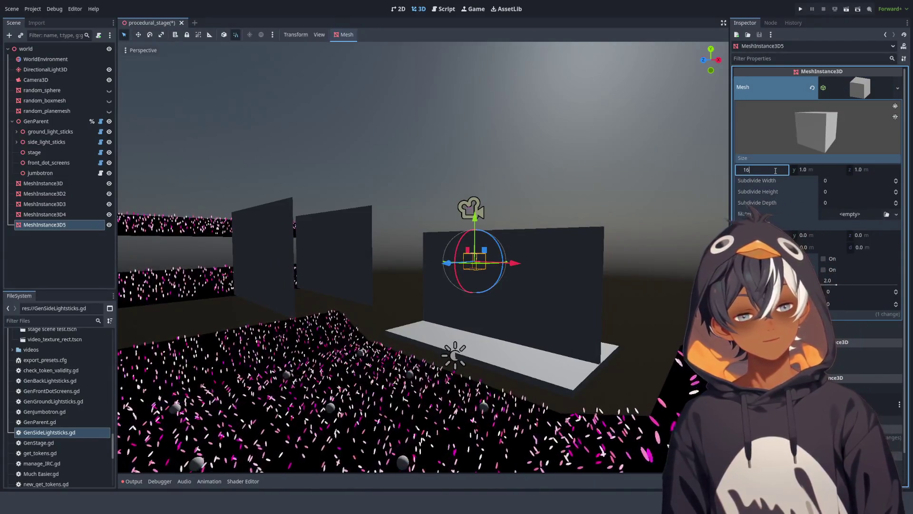
pyautogui.press('Return')
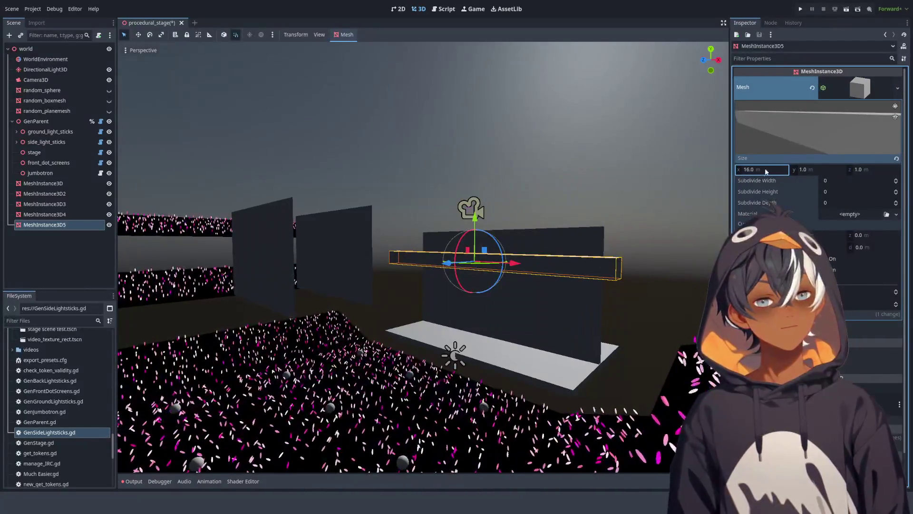
pyautogui.click(823, 170)
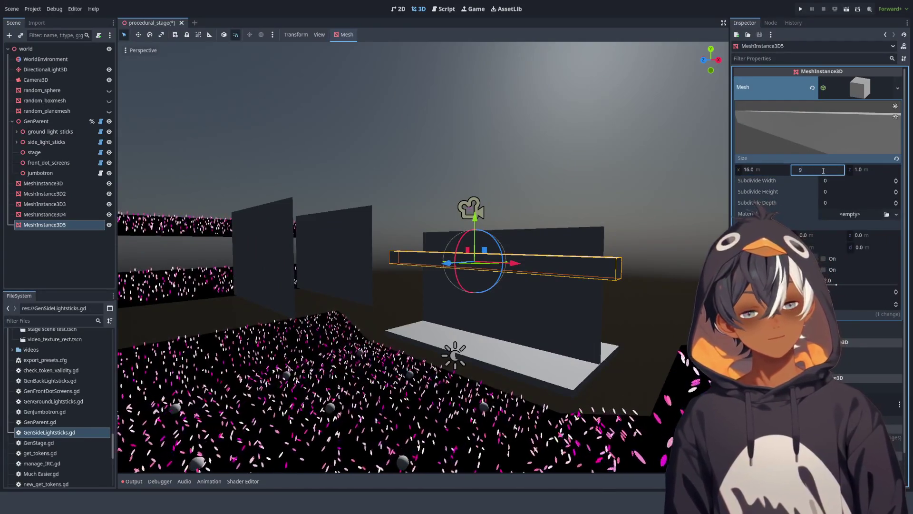
pyautogui.press('Return')
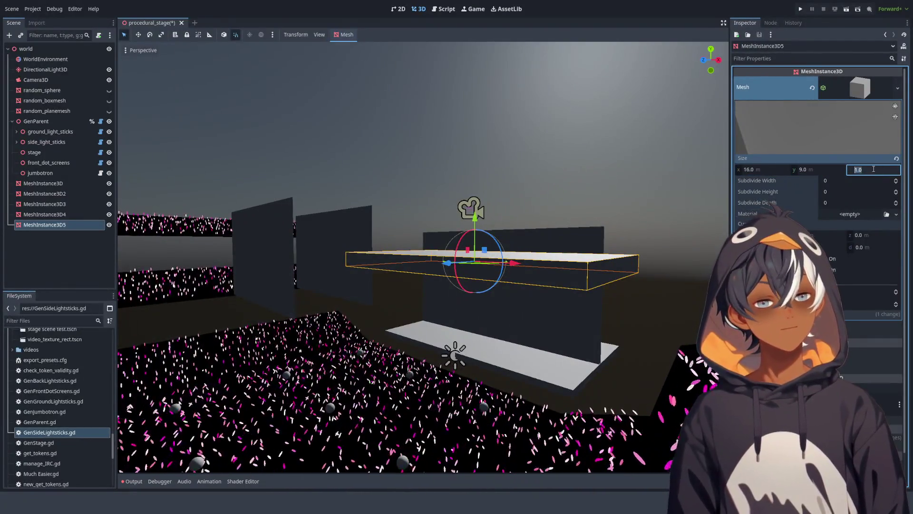
pyautogui.write('8')
pyautogui.press('Return')
pyautogui.moveTo(532, 232)
pyautogui.mouseDown()
pyautogui.moveTo(559, 224)
pyautogui.moveTo(545, 239)
pyautogui.mouseUp()
pyautogui.moveTo(366, 288)
pyautogui.mouseDown()
pyautogui.moveTo(350, 261)
pyautogui.moveTo(353, 275)
pyautogui.mouseUp()
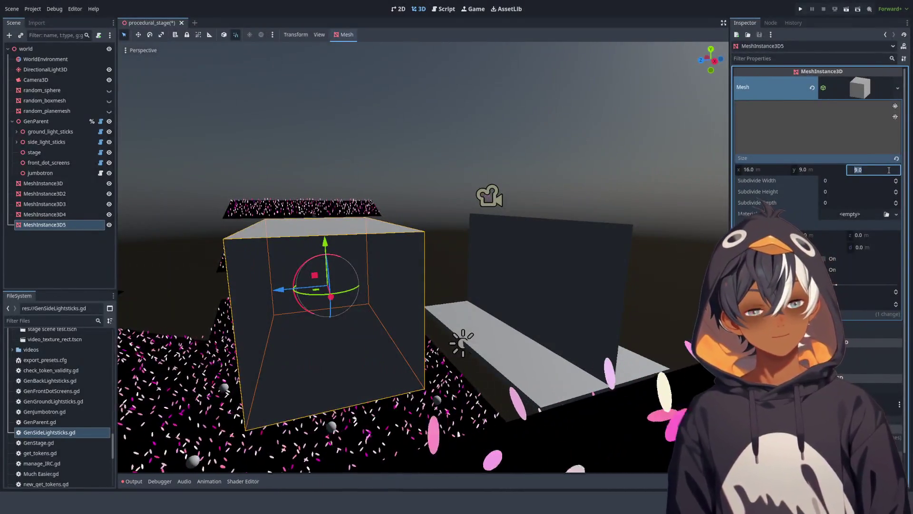
pyautogui.write('16')
pyautogui.press('Return')
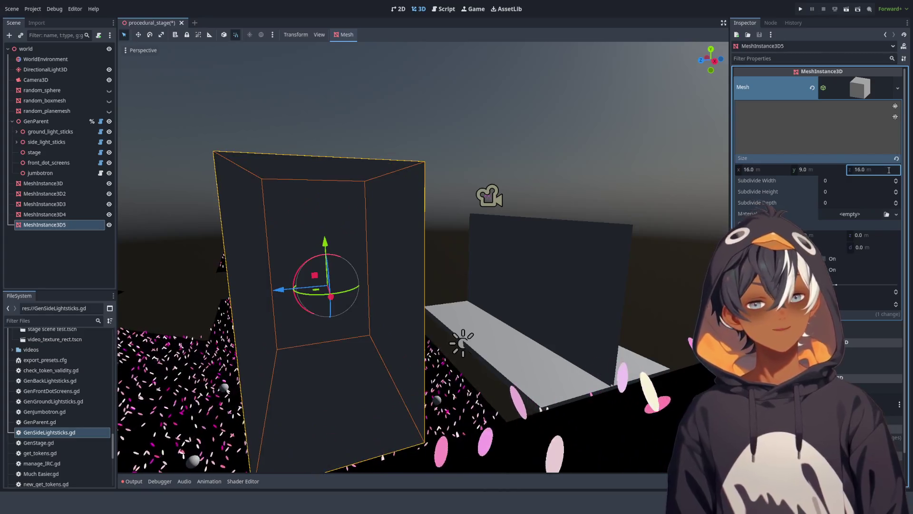
pyautogui.write('9')
pyautogui.press('Return')
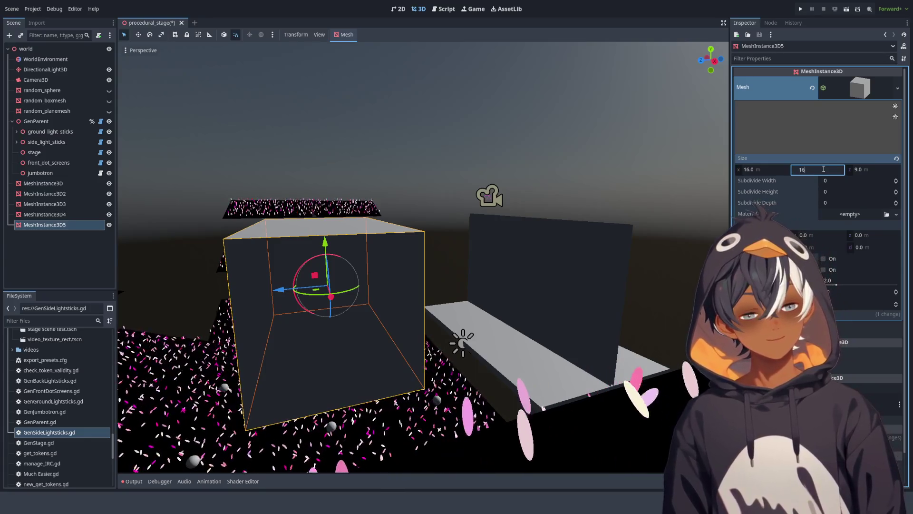
pyautogui.press('Return')
pyautogui.scroll(-5, 430, 239)
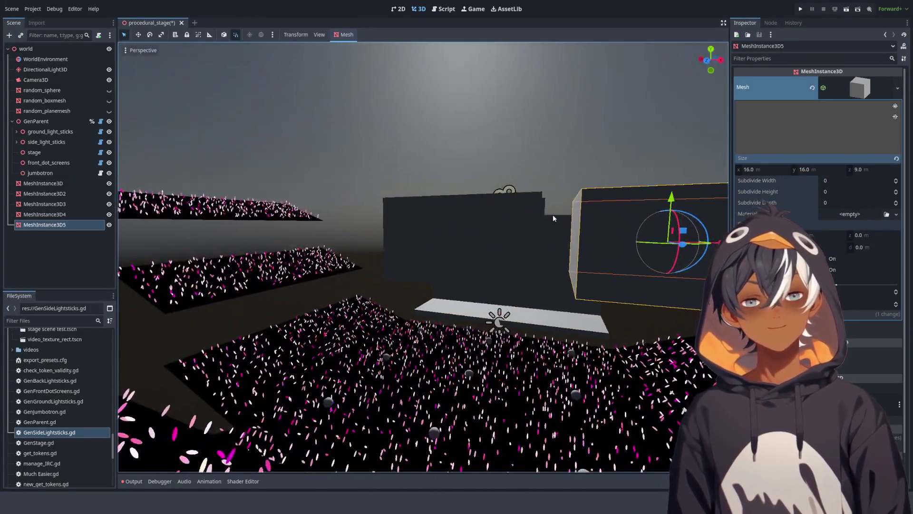
pyautogui.press('f')
# Step: Raise the box upward along its Y axis and orbit around to check its position
pyautogui.moveTo(423, 211); pyautogui.dragTo(474, 99)
pyautogui.press('f')
pyautogui.scroll(5, 513, 176)
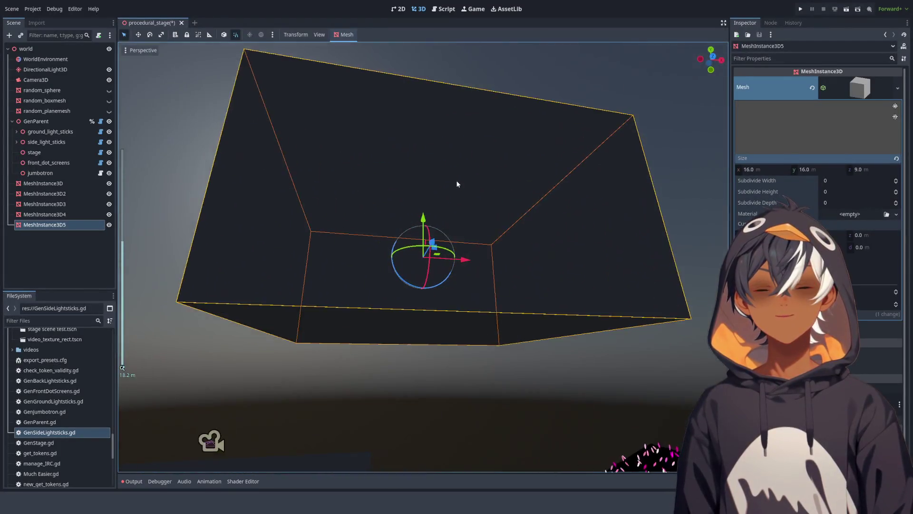
pyautogui.moveTo(396, 269)
pyautogui.mouseDown()
pyautogui.moveTo(349, 223)
pyautogui.moveTo(341, 235)
pyautogui.mouseUp()
pyautogui.moveTo(256, 168)
pyautogui.mouseDown()
pyautogui.moveTo(387, 218)
pyautogui.moveTo(388, 122)
pyautogui.mouseUp()
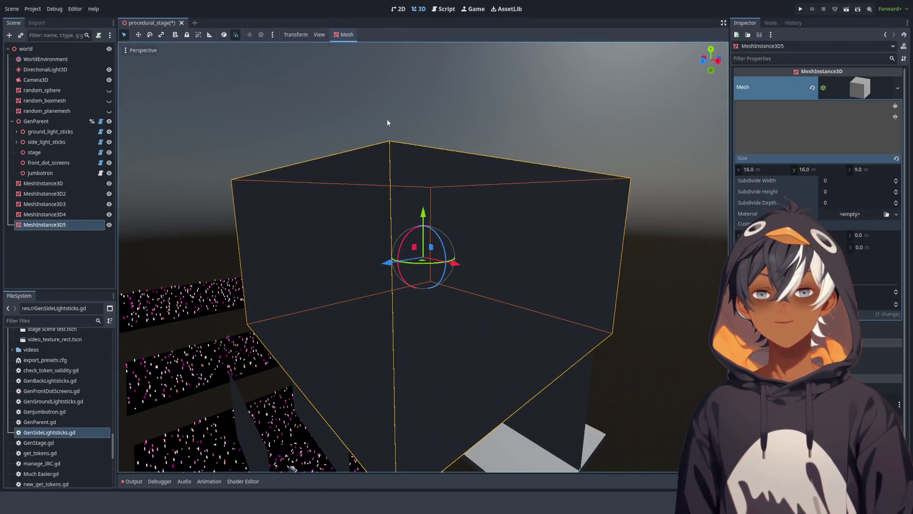
pyautogui.click(387, 122)
pyautogui.moveTo(497, 210)
pyautogui.mouseDown()
pyautogui.moveTo(468, 189)
pyautogui.moveTo(492, 202)
pyautogui.moveTo(485, 187)
pyautogui.moveTo(422, 157)
pyautogui.moveTo(341, 177)
pyautogui.moveTo(357, 188)
pyautogui.moveTo(366, 138)
pyautogui.moveTo(299, 163)
pyautogui.mouseUp()
pyautogui.scroll(-3, 366, 138)
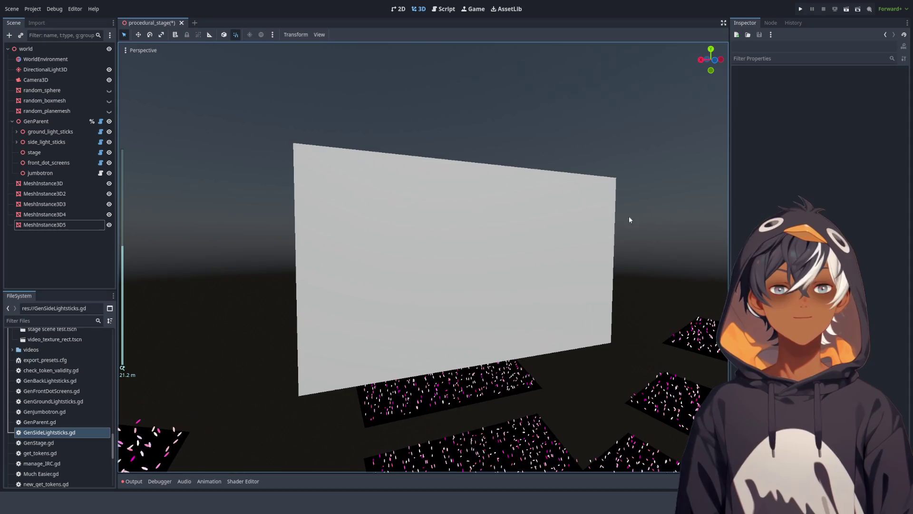
pyautogui.moveTo(524, 274); pyautogui.dragTo(288, 104)
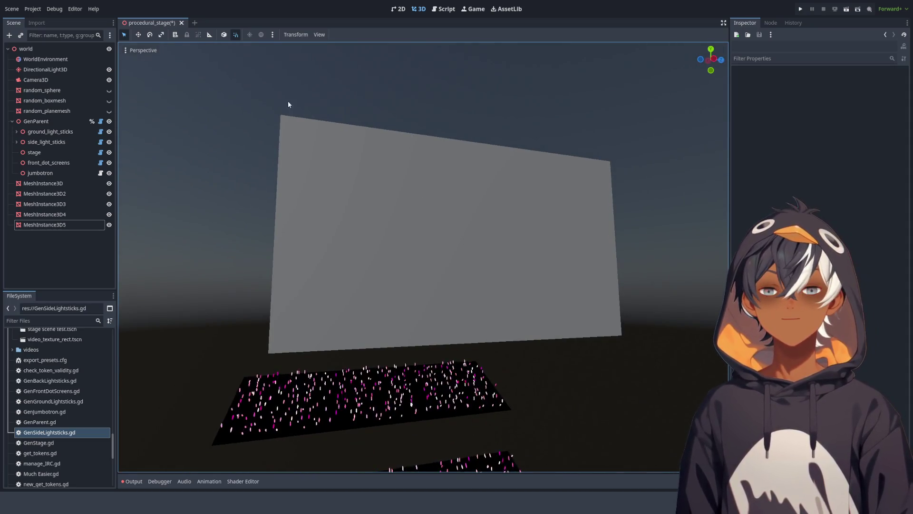
pyautogui.moveTo(603, 279)
pyautogui.mouseDown()
pyautogui.moveTo(465, 186)
pyautogui.moveTo(481, 236)
pyautogui.moveTo(265, 209)
pyautogui.mouseUp()
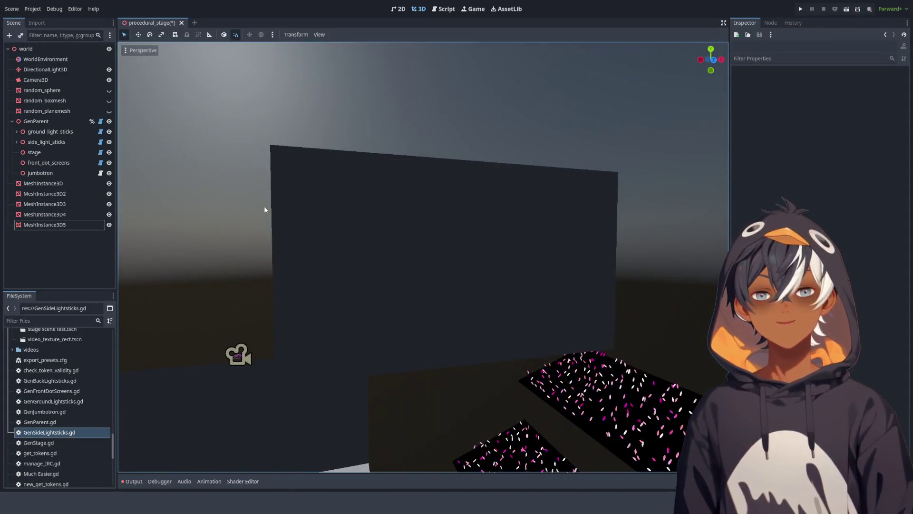
pyautogui.moveTo(492, 176); pyautogui.dragTo(325, 167)
pyautogui.moveTo(371, 238)
pyautogui.mouseDown()
pyautogui.moveTo(449, 198)
pyautogui.moveTo(456, 253)
pyautogui.moveTo(332, 110)
pyautogui.mouseUp()
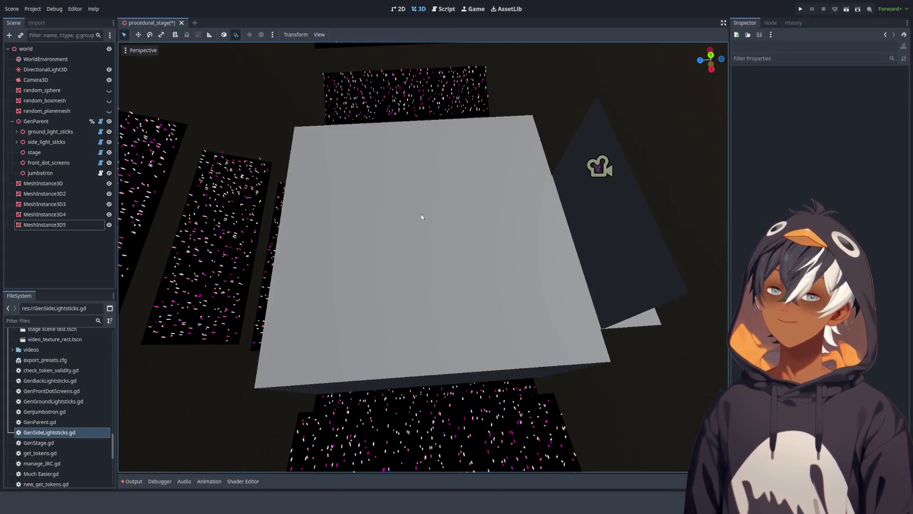
pyautogui.moveTo(432, 313); pyautogui.dragTo(403, 105)
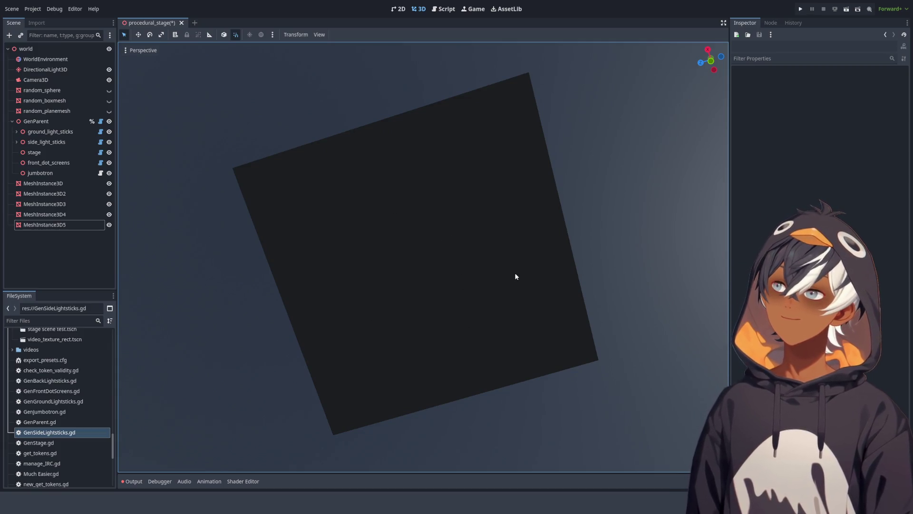
pyautogui.moveTo(475, 230)
pyautogui.mouseDown()
pyautogui.moveTo(489, 301)
pyautogui.moveTo(404, 316)
pyautogui.mouseUp()
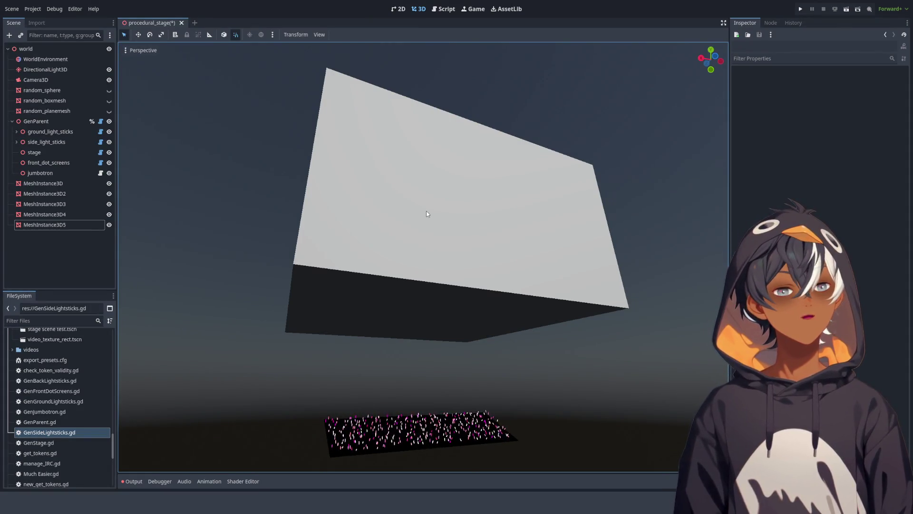
pyautogui.moveTo(404, 196)
pyautogui.mouseDown()
pyautogui.moveTo(473, 230)
pyautogui.moveTo(461, 249)
pyautogui.moveTo(466, 268)
pyautogui.moveTo(434, 246)
pyautogui.moveTo(391, 248)
pyautogui.moveTo(379, 238)
pyautogui.mouseUp()
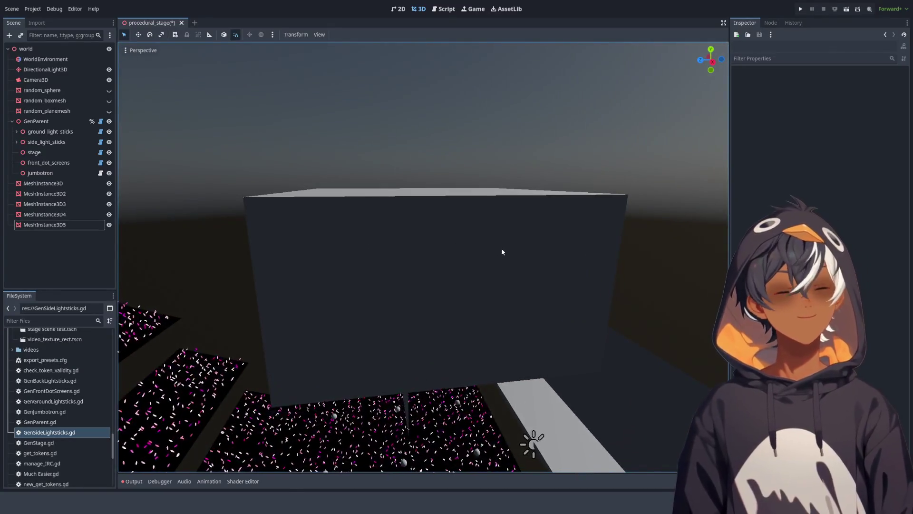
pyautogui.moveTo(502, 252); pyautogui.dragTo(438, 258)
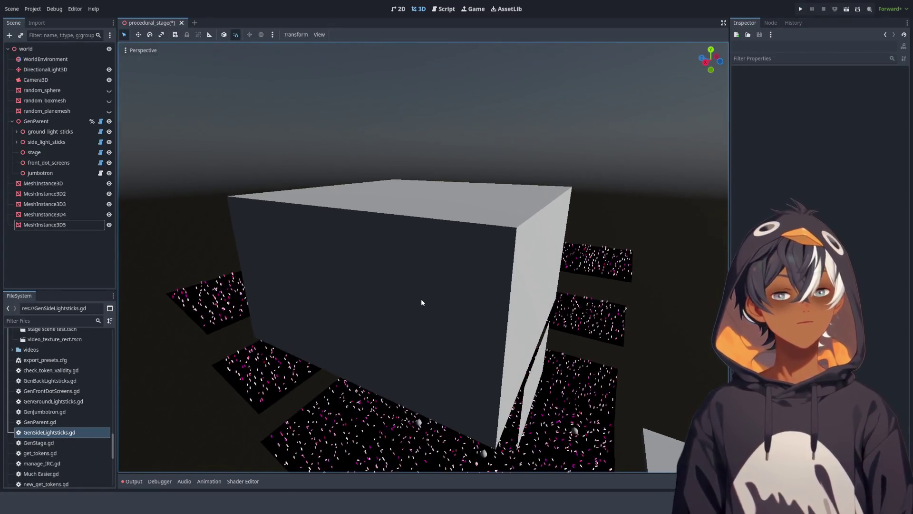
pyautogui.moveTo(398, 313)
pyautogui.mouseDown()
pyautogui.moveTo(499, 229)
pyautogui.moveTo(369, 179)
pyautogui.moveTo(322, 201)
pyautogui.moveTo(436, 212)
pyautogui.moveTo(314, 218)
pyautogui.moveTo(435, 170)
pyautogui.moveTo(459, 199)
pyautogui.moveTo(362, 231)
pyautogui.moveTo(434, 229)
pyautogui.moveTo(423, 223)
pyautogui.moveTo(444, 198)
pyautogui.moveTo(398, 181)
pyautogui.moveTo(386, 187)
pyautogui.moveTo(496, 209)
pyautogui.mouseUp()
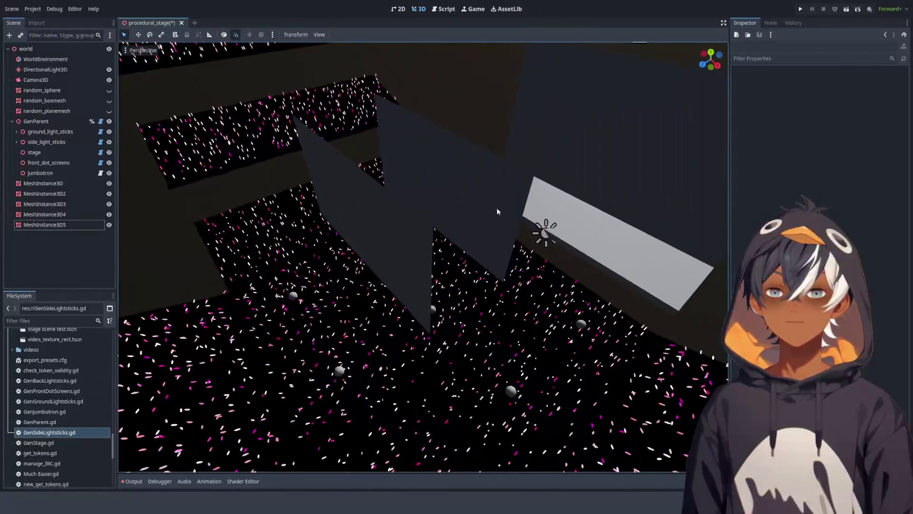
# Step: Rotate MeshInstance3D3 by 90 degrees and move it 8 m along X
pyautogui.click(69, 204)
pyautogui.moveTo(449, 157)
pyautogui.mouseDown()
pyautogui.moveTo(467, 177)
pyautogui.moveTo(465, 167)
pyautogui.mouseUp()
pyautogui.moveTo(469, 205)
pyautogui.mouseDown()
pyautogui.moveTo(581, 266)
pyautogui.moveTo(572, 264)
pyautogui.mouseUp()
pyautogui.moveTo(325, 201); pyautogui.dragTo(285, 194)
# Step: Rotate the MeshInstance3D4 plane -60 degrees around vertical and review its 16 × 9 m mesh settings
pyautogui.click(50, 215)
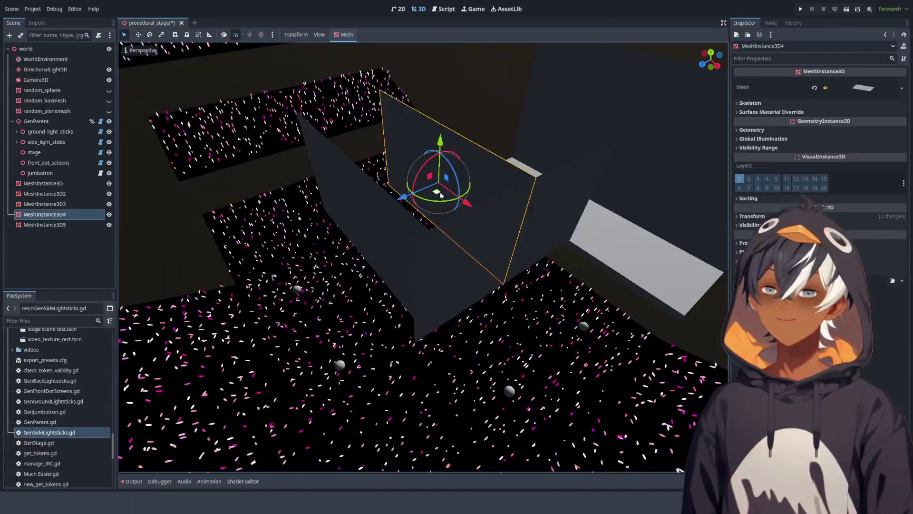
pyautogui.moveTo(444, 206); pyautogui.dragTo(407, 211)
pyautogui.moveTo(469, 211)
pyautogui.mouseDown()
pyautogui.moveTo(511, 186)
pyautogui.moveTo(412, 175)
pyautogui.mouseUp()
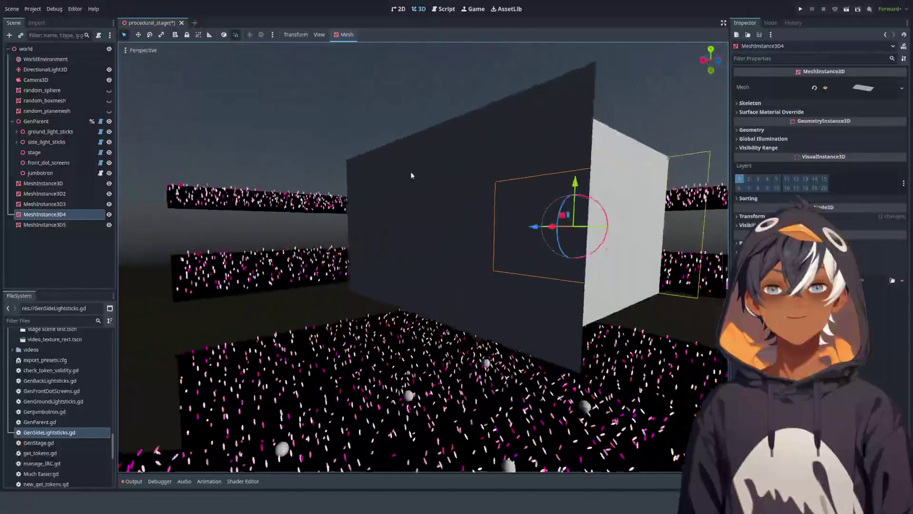
pyautogui.scroll(-5, 412, 175)
pyautogui.moveTo(486, 194)
pyautogui.mouseDown()
pyautogui.moveTo(355, 187)
pyautogui.moveTo(584, 196)
pyautogui.moveTo(534, 152)
pyautogui.moveTo(503, 167)
pyautogui.moveTo(521, 266)
pyautogui.moveTo(561, 224)
pyautogui.moveTo(574, 240)
pyautogui.moveTo(346, 258)
pyautogui.mouseUp()
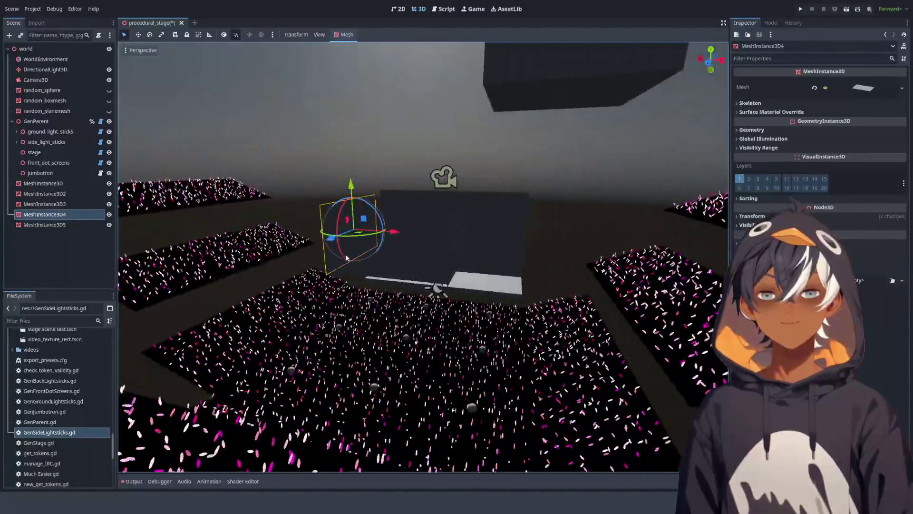
pyautogui.click(864, 87)
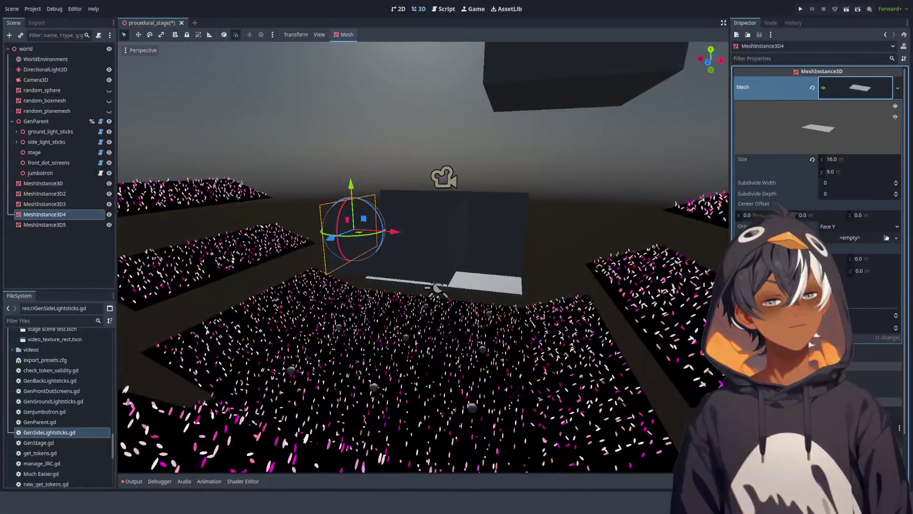
pyautogui.scroll(-3, 817, 190)
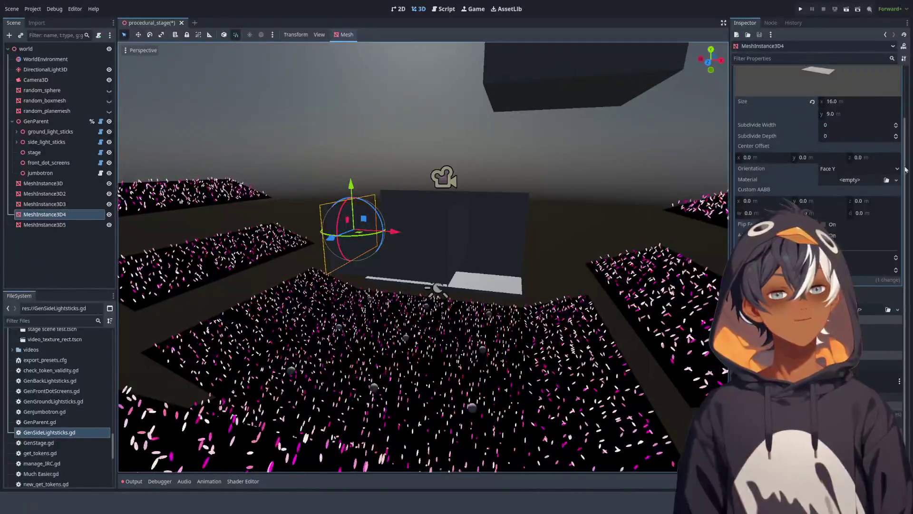
pyautogui.scroll(5, 856, 142)
pyautogui.click(855, 106)
pyautogui.moveTo(502, 252)
pyautogui.mouseDown()
pyautogui.moveTo(611, 252)
pyautogui.moveTo(638, 228)
pyautogui.moveTo(260, 225)
pyautogui.mouseUp()
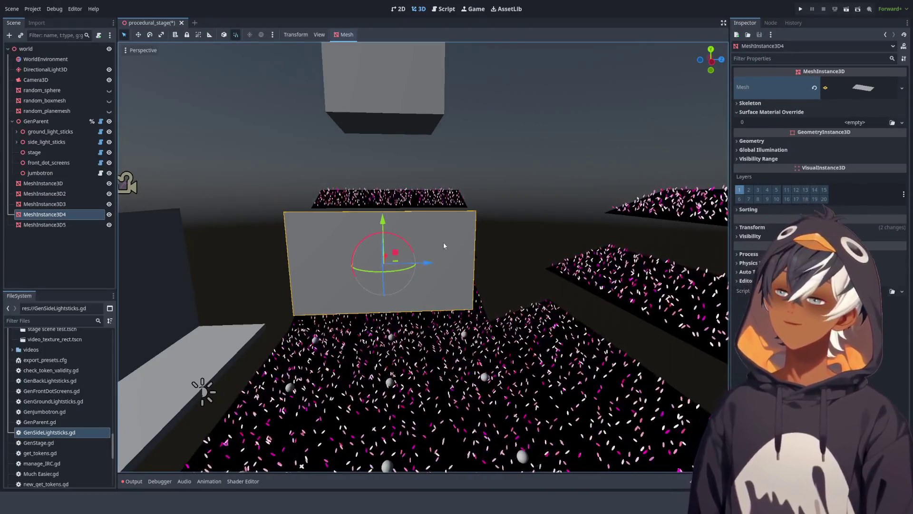
pyautogui.moveTo(495, 241); pyautogui.dragTo(423, 240)
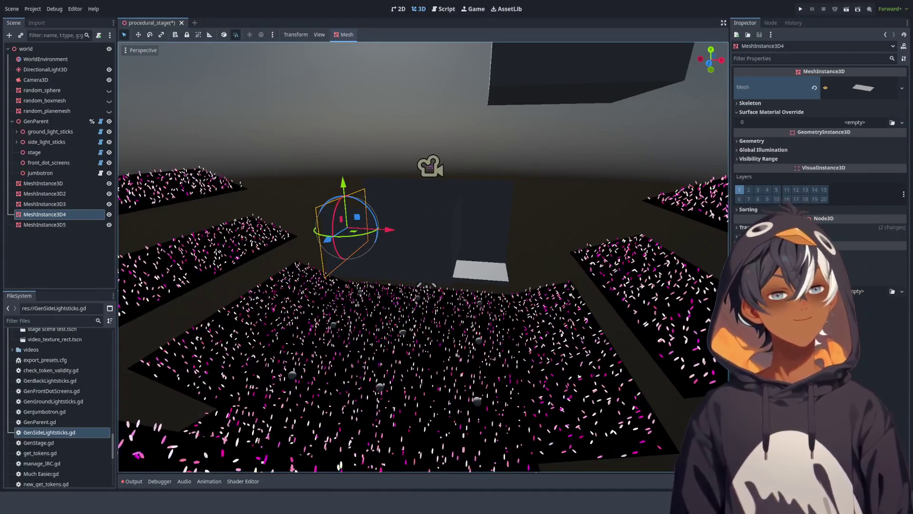
pyautogui.moveTo(428, 266)
pyautogui.mouseDown()
pyautogui.moveTo(445, 254)
pyautogui.moveTo(551, 241)
pyautogui.moveTo(469, 215)
pyautogui.moveTo(400, 238)
pyautogui.moveTo(546, 214)
pyautogui.moveTo(482, 192)
pyautogui.moveTo(562, 205)
pyautogui.moveTo(405, 232)
pyautogui.moveTo(480, 221)
pyautogui.moveTo(346, 255)
pyautogui.moveTo(449, 305)
pyautogui.moveTo(556, 322)
pyautogui.moveTo(173, 237)
pyautogui.moveTo(122, 240)
pyautogui.moveTo(700, 235)
pyautogui.mouseUp()
pyautogui.scroll(3, 483, 192)
pyautogui.scroll(-3, 482, 192)
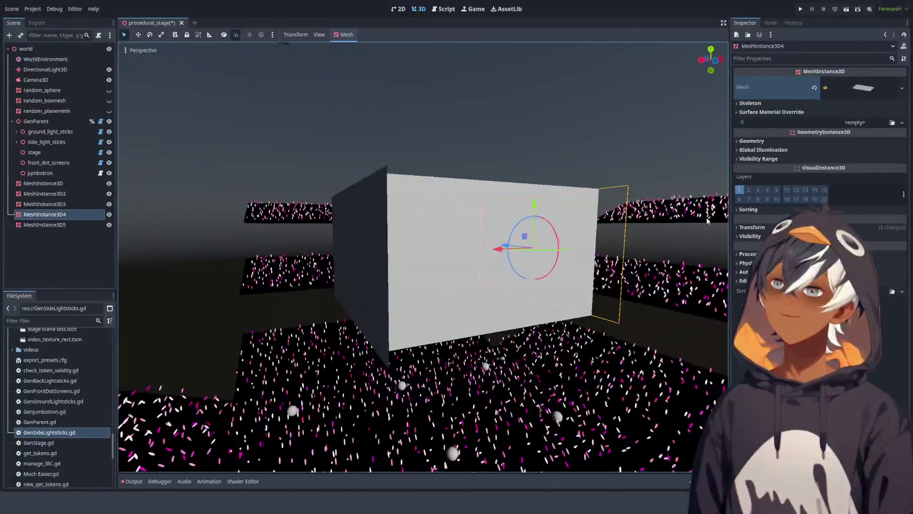
pyautogui.moveTo(718, 198)
pyautogui.mouseDown()
pyautogui.moveTo(536, 224)
pyautogui.moveTo(200, 373)
pyautogui.moveTo(361, 159)
pyautogui.moveTo(255, 171)
pyautogui.moveTo(381, 178)
pyautogui.moveTo(438, 220)
pyautogui.moveTo(438, 212)
pyautogui.moveTo(525, 214)
pyautogui.mouseUp()
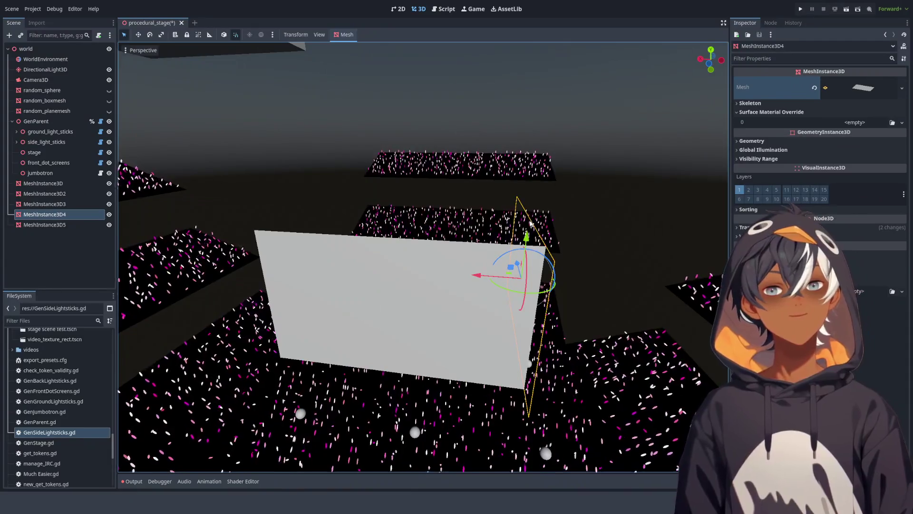
pyautogui.moveTo(467, 217)
pyautogui.mouseDown()
pyautogui.moveTo(459, 215)
pyautogui.moveTo(494, 210)
pyautogui.moveTo(471, 200)
pyautogui.moveTo(506, 224)
pyautogui.moveTo(526, 220)
pyautogui.mouseUp()
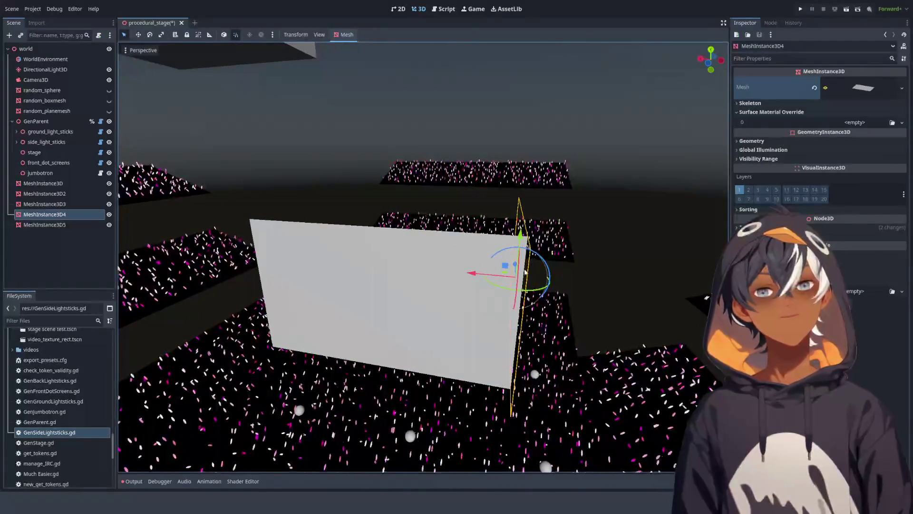
pyautogui.moveTo(535, 255)
pyautogui.mouseDown()
pyautogui.moveTo(526, 259)
pyautogui.moveTo(519, 242)
pyautogui.moveTo(387, 305)
pyautogui.moveTo(310, 248)
pyautogui.moveTo(339, 265)
pyautogui.moveTo(339, 239)
pyautogui.moveTo(286, 320)
pyautogui.mouseUp()
pyautogui.scroll(2, 305, 244)
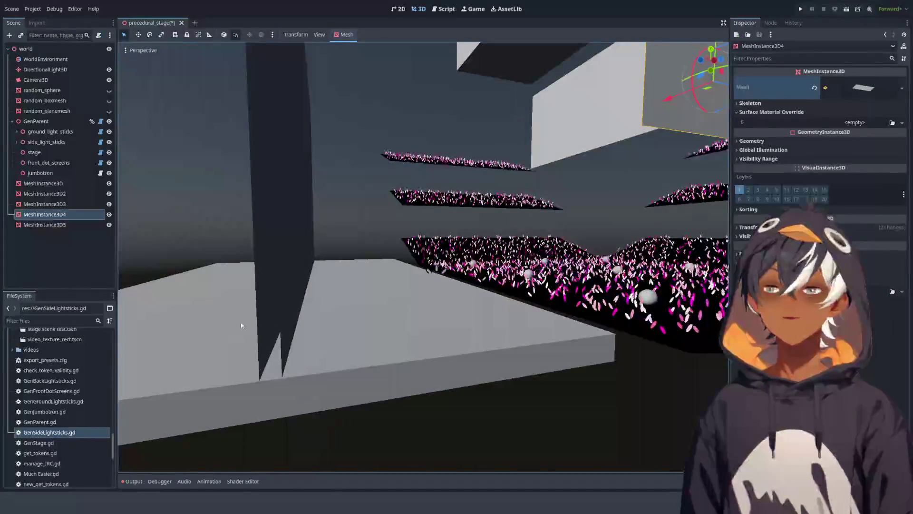
pyautogui.press('f')
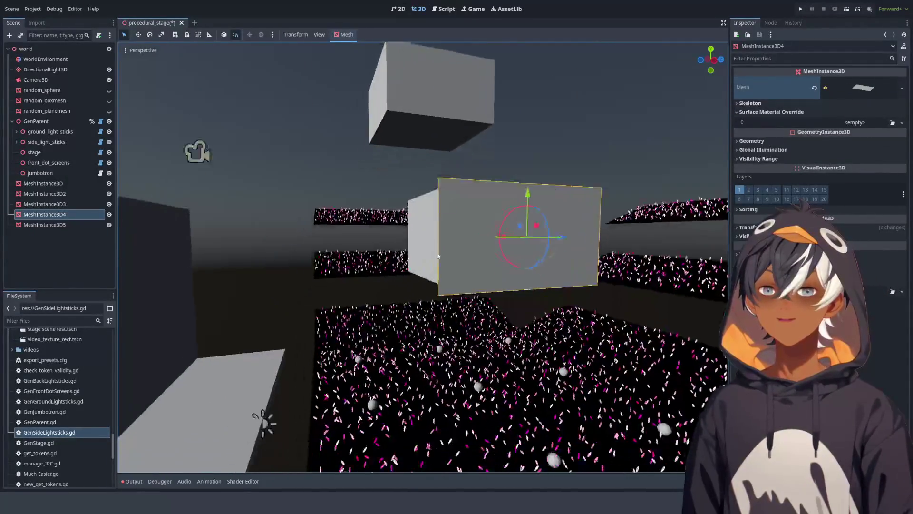
pyautogui.click(438, 107)
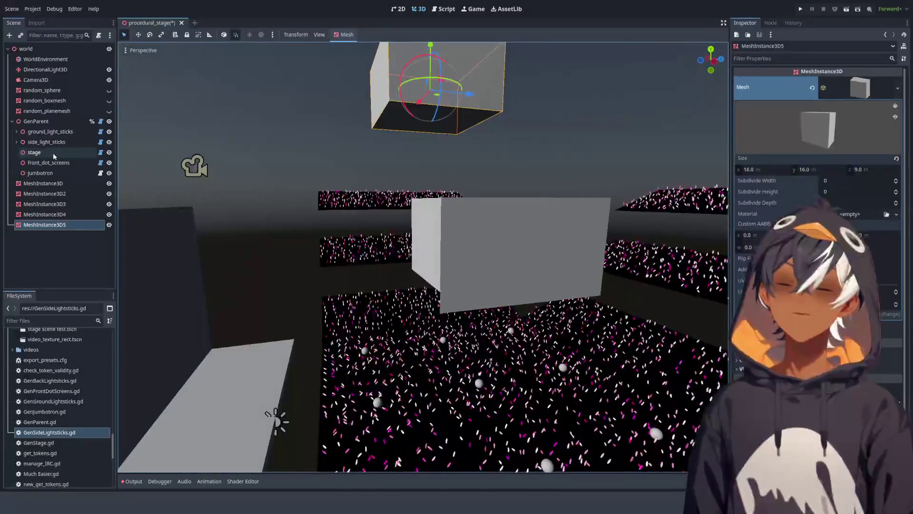
pyautogui.scroll(-10, 61, 380)
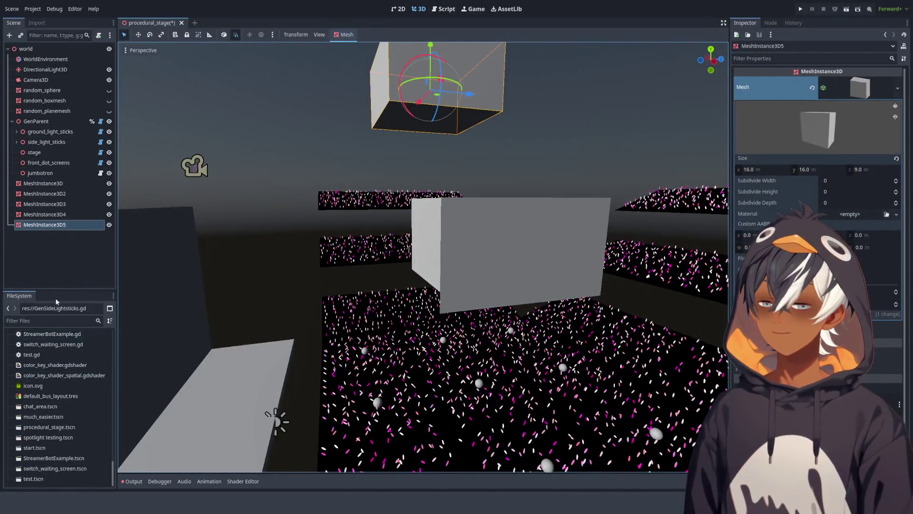
# Step: Enlarge the FileSystem dock and open test concert area.tscn
pyautogui.moveTo(58, 290); pyautogui.dragTo(41, 124)
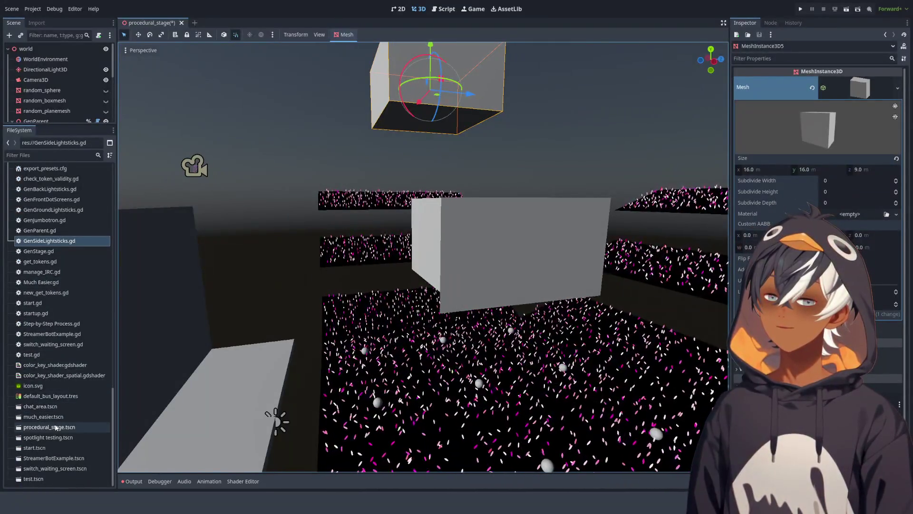
pyautogui.scroll(10, 42, 338)
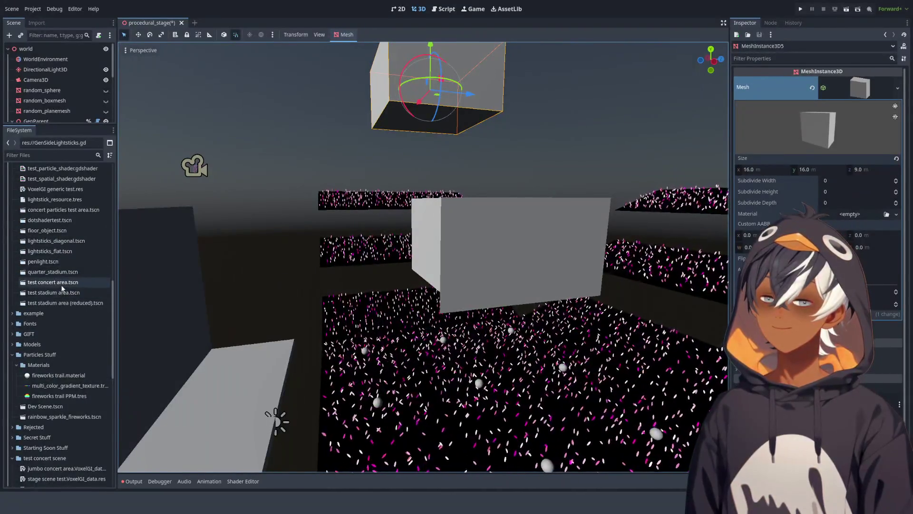
pyautogui.click(64, 283)
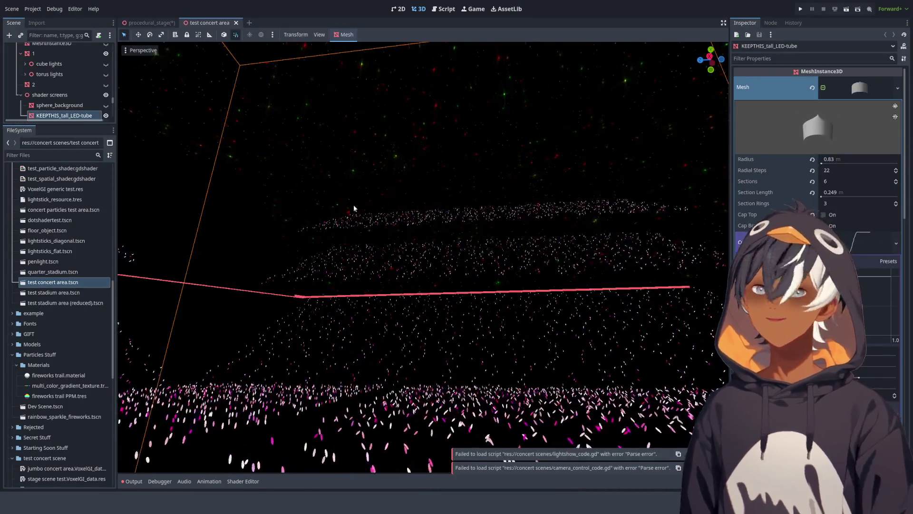
# Step: Orbit through the concert box, then select penlight_collection_scene_1 under Row #1 in the enlarged Scene tree
pyautogui.moveTo(484, 191)
pyautogui.mouseDown()
pyautogui.moveTo(476, 131)
pyautogui.moveTo(427, 204)
pyautogui.moveTo(427, 164)
pyautogui.mouseUp()
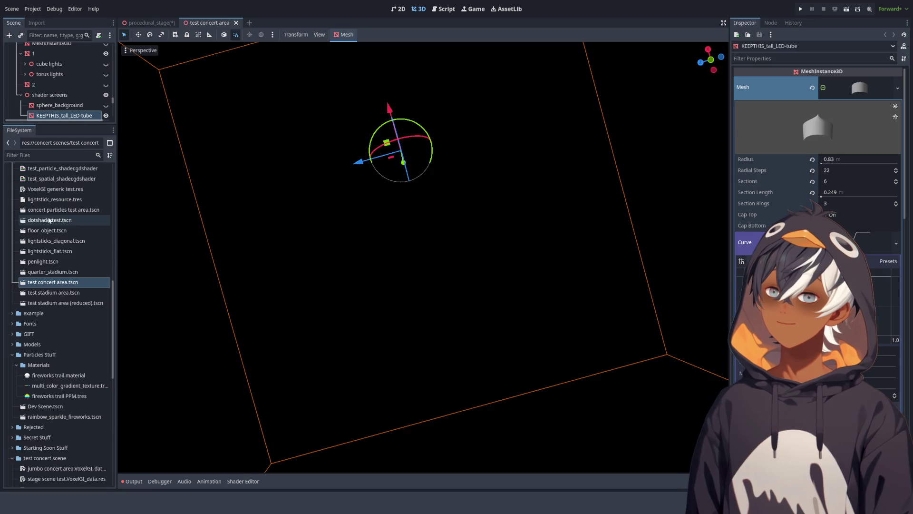
pyautogui.moveTo(295, 240)
pyautogui.mouseDown()
pyautogui.moveTo(442, 258)
pyautogui.moveTo(454, 275)
pyautogui.moveTo(272, 262)
pyautogui.moveTo(404, 241)
pyautogui.moveTo(402, 249)
pyautogui.moveTo(541, 99)
pyautogui.moveTo(535, 179)
pyautogui.moveTo(626, 173)
pyautogui.mouseUp()
pyautogui.scroll(3, 404, 240)
pyautogui.scroll(3, 557, 179)
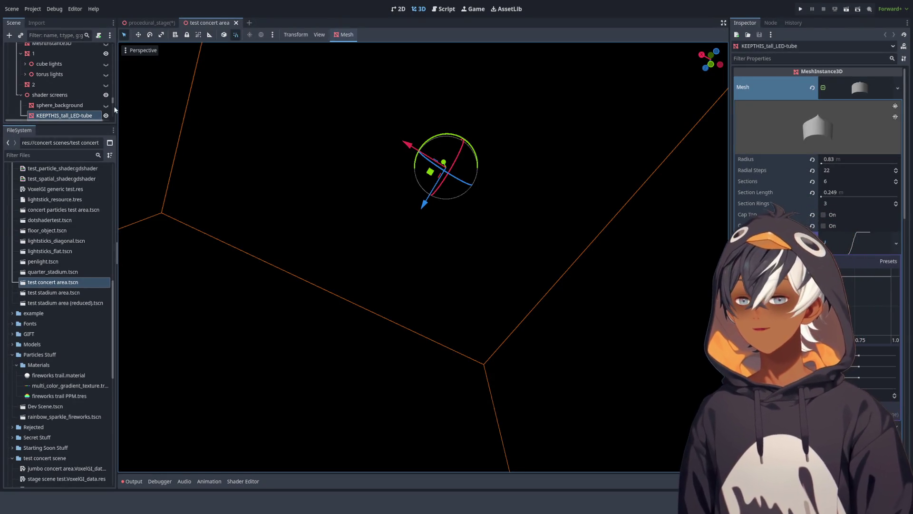
pyautogui.moveTo(58, 124); pyautogui.dragTo(58, 313)
pyautogui.scroll(2, 52, 76)
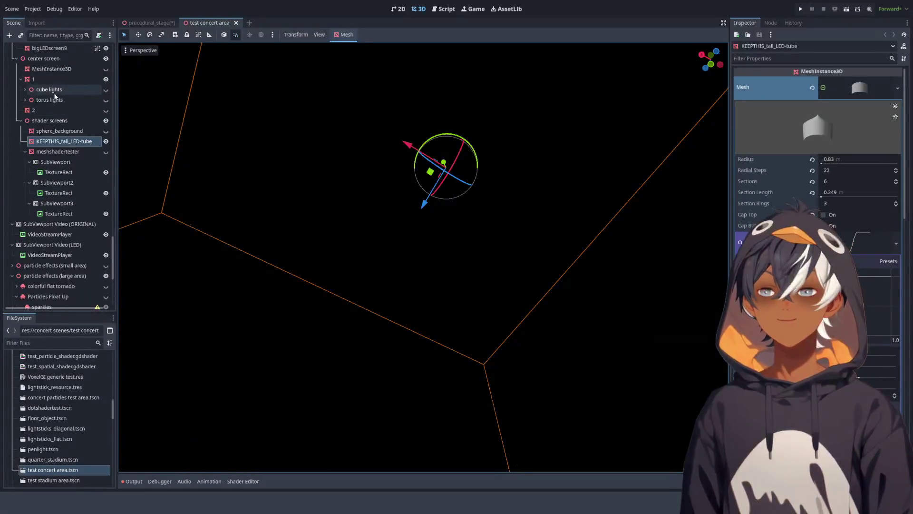
pyautogui.scroll(-3, 51, 95)
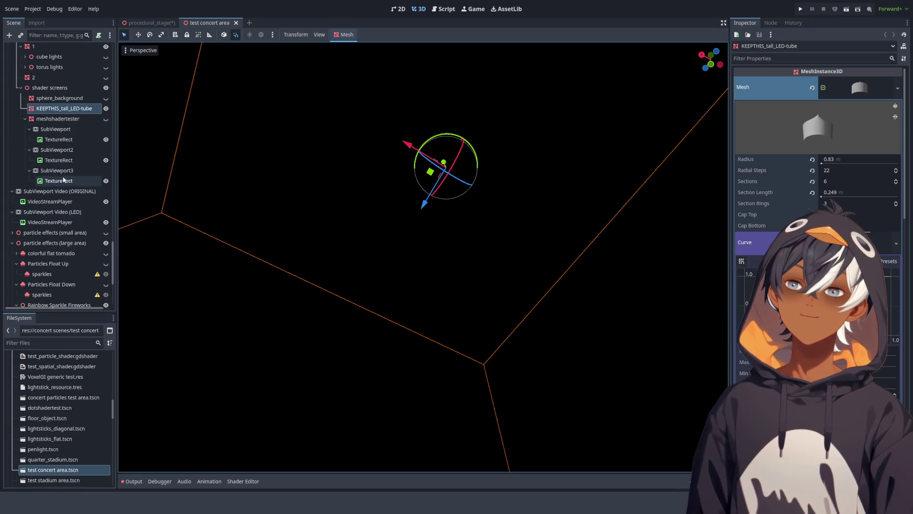
pyautogui.scroll(15, 48, 167)
pyautogui.scroll(10, 48, 161)
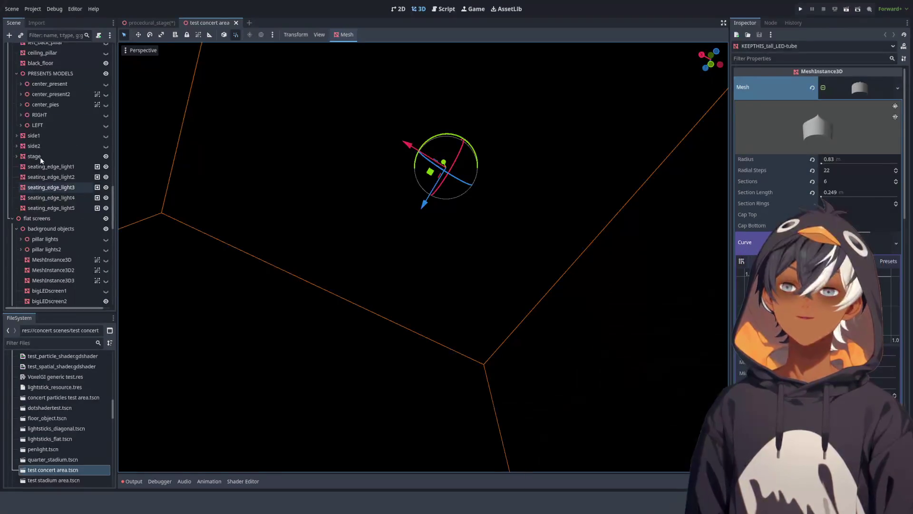
pyautogui.scroll(20, 53, 161)
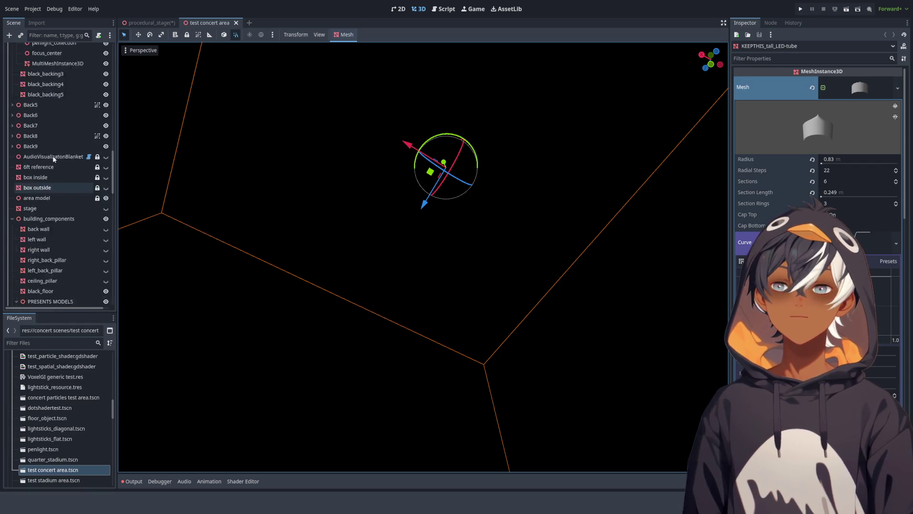
pyautogui.scroll(10, 62, 125)
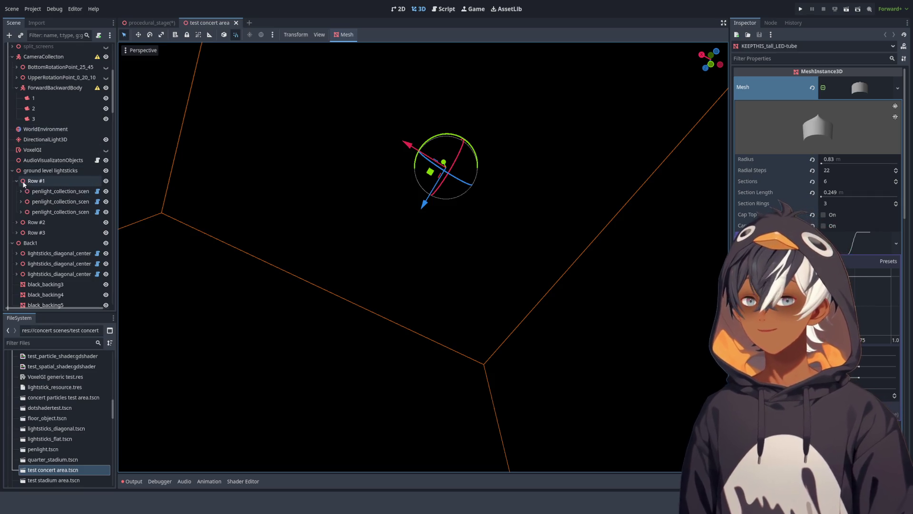
pyautogui.click(53, 191)
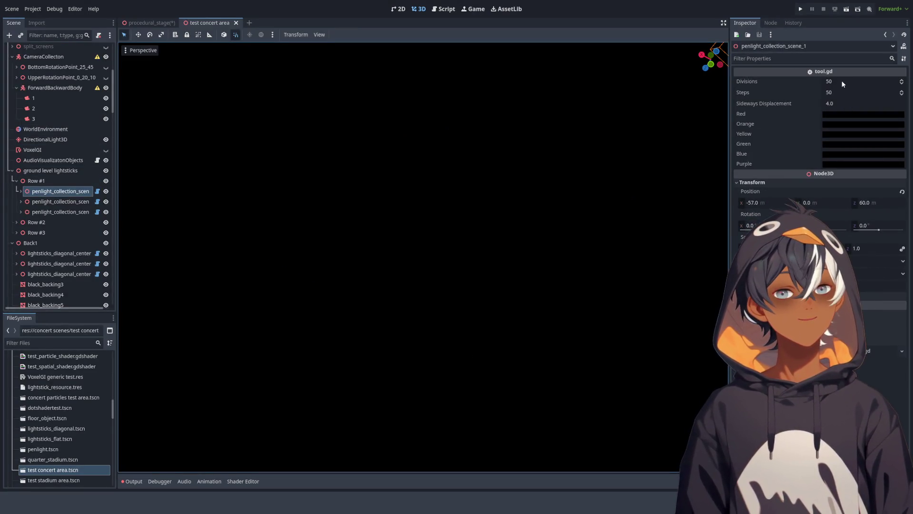
# Step: Set penlight_collection_scene_1's Divisions and Steps to 10
pyautogui.click(843, 82)
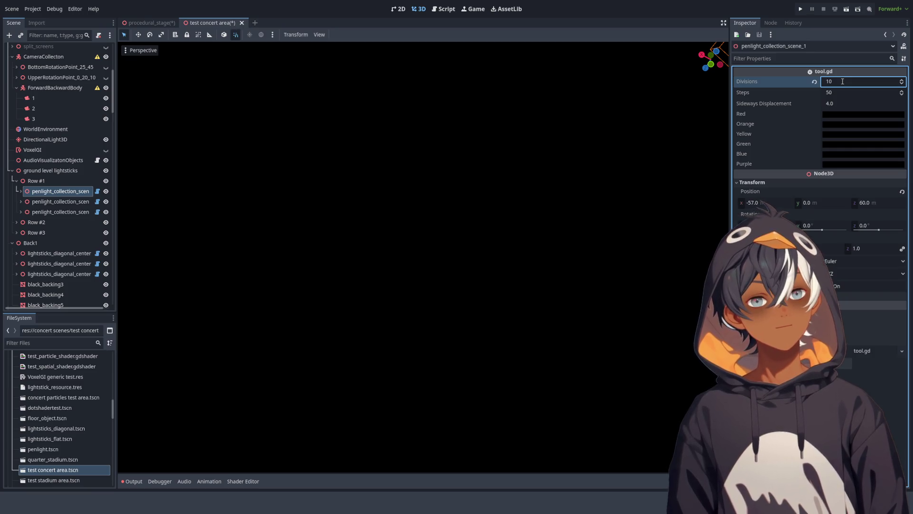
pyautogui.click(840, 93)
pyautogui.write('10')
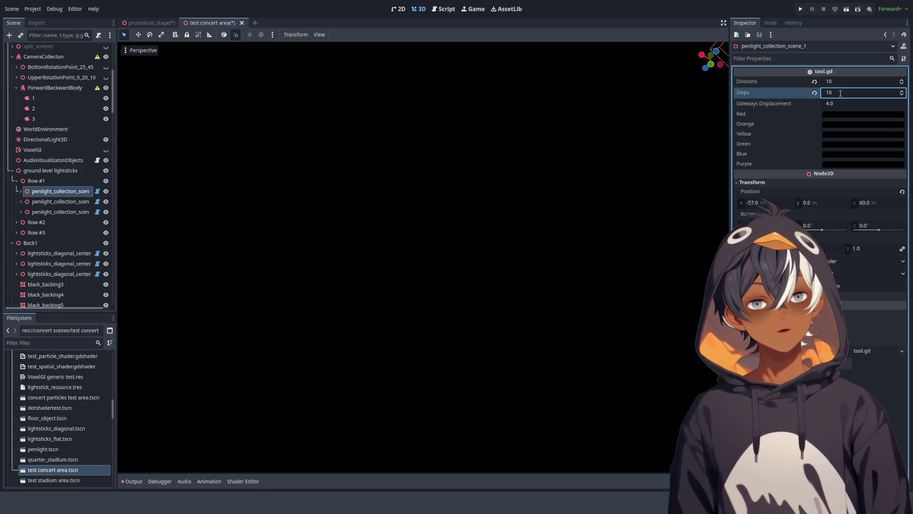
pyautogui.press('Return')
pyautogui.scroll(-8, 54, 136)
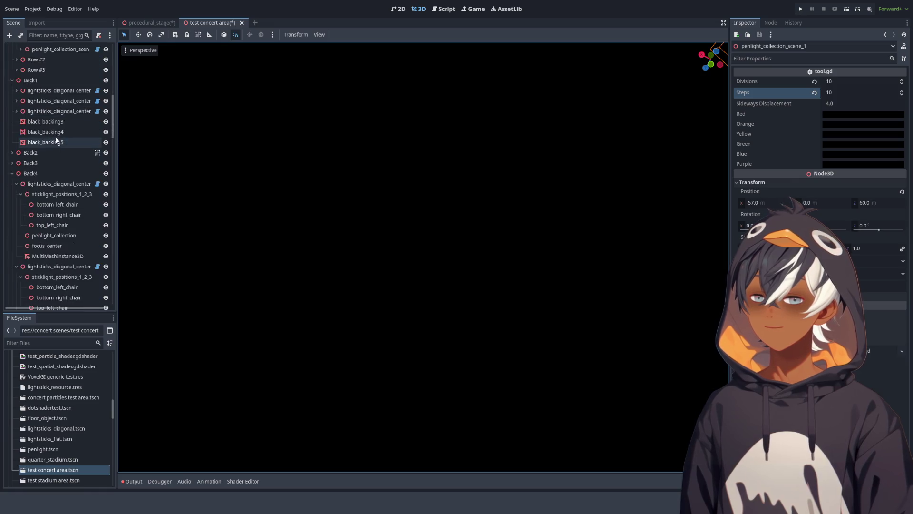
# Step: Set Back4's lightsticks_diagonal_center Divisions and Steps to 10 and frame the view on it
pyautogui.click(55, 151)
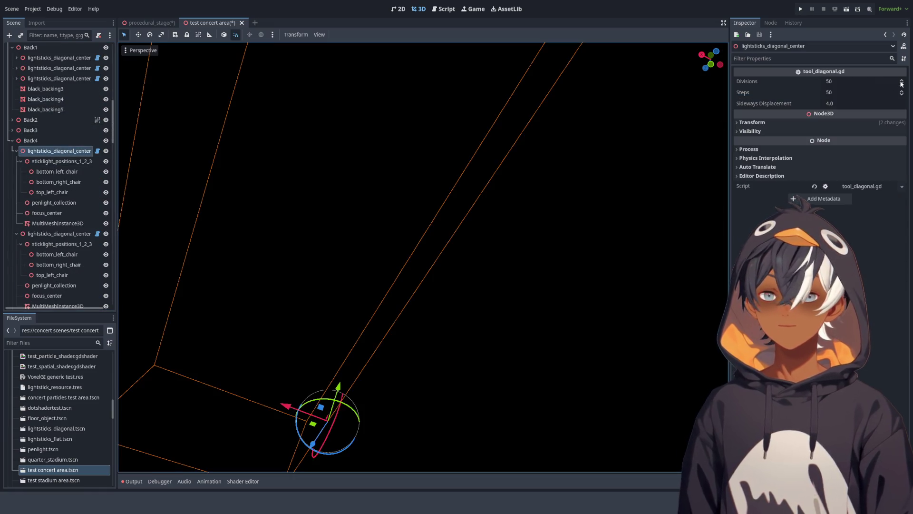
pyautogui.click(854, 82)
pyautogui.write('10')
pyautogui.press('Return')
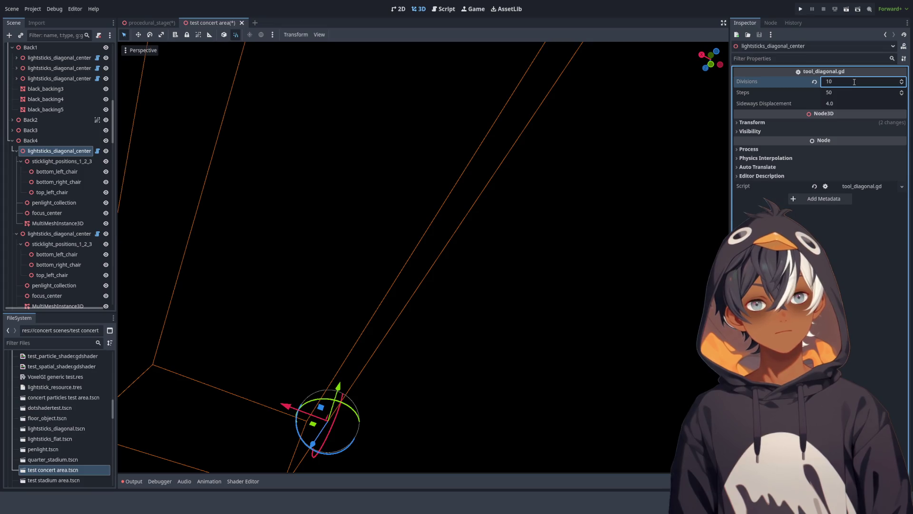
pyautogui.click(845, 93)
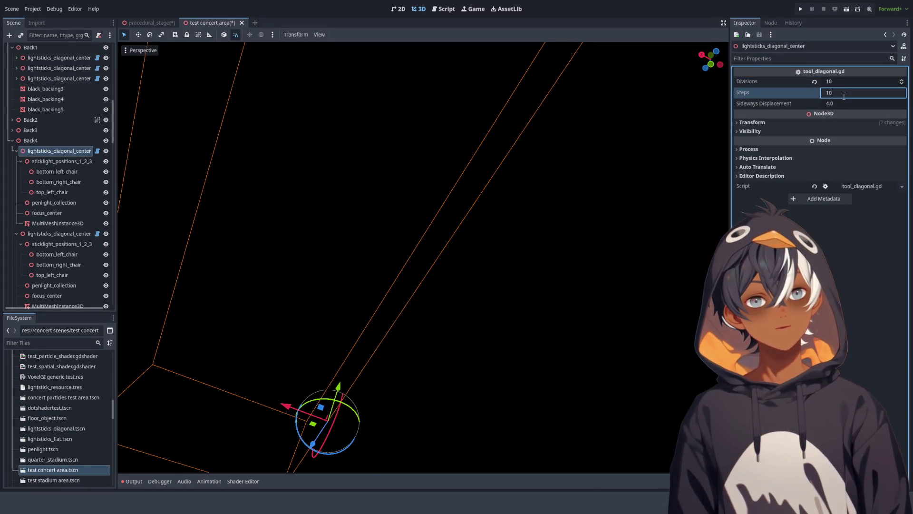
pyautogui.press('Return')
pyautogui.press('KP_1')
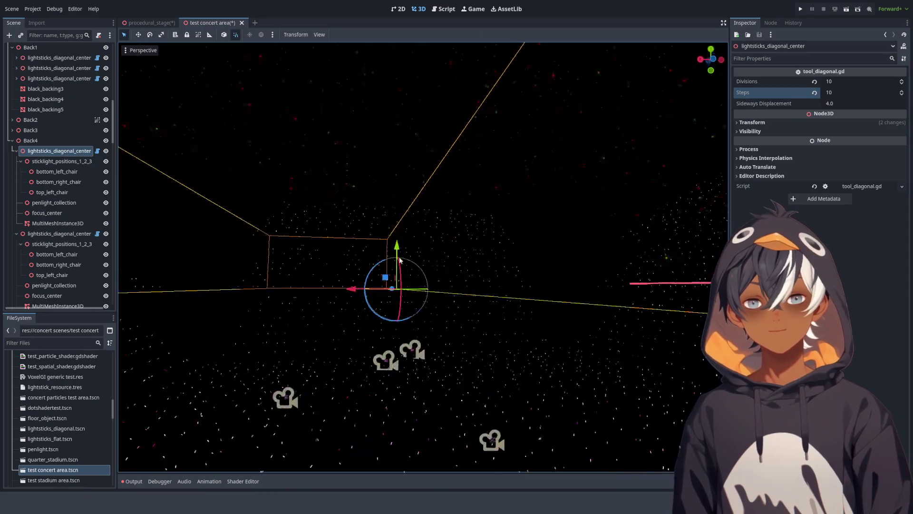
pyautogui.scroll(-5, 399, 260)
# Step: Select and frame center screen mesh 1, then orbit to a low side angle on the stage
pyautogui.moveTo(379, 326)
pyautogui.mouseDown()
pyautogui.moveTo(437, 284)
pyautogui.moveTo(504, 278)
pyautogui.mouseUp()
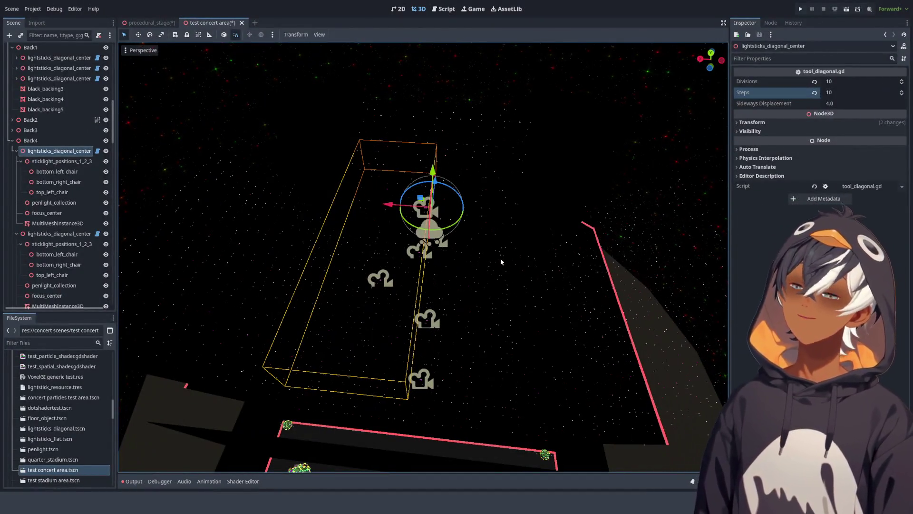
pyautogui.moveTo(486, 241); pyautogui.dragTo(490, 200)
pyautogui.scroll(5, 497, 210)
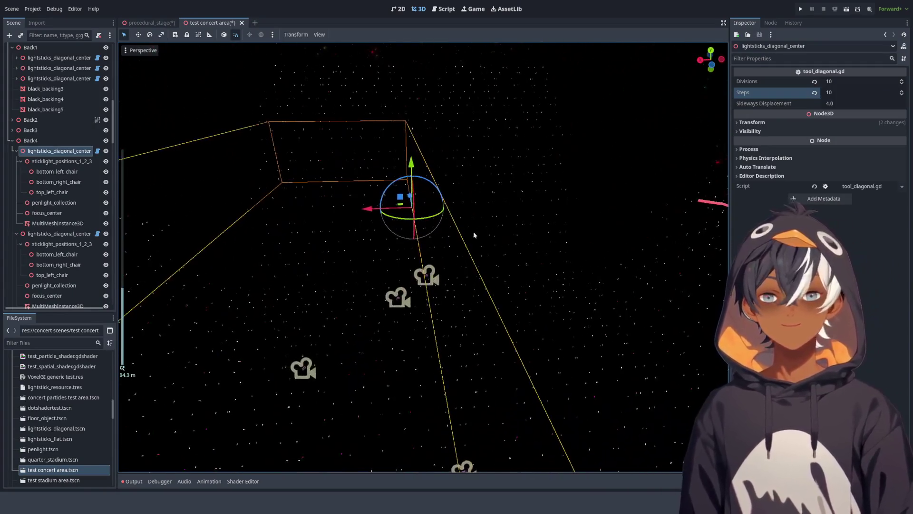
pyautogui.scroll(5, 431, 127)
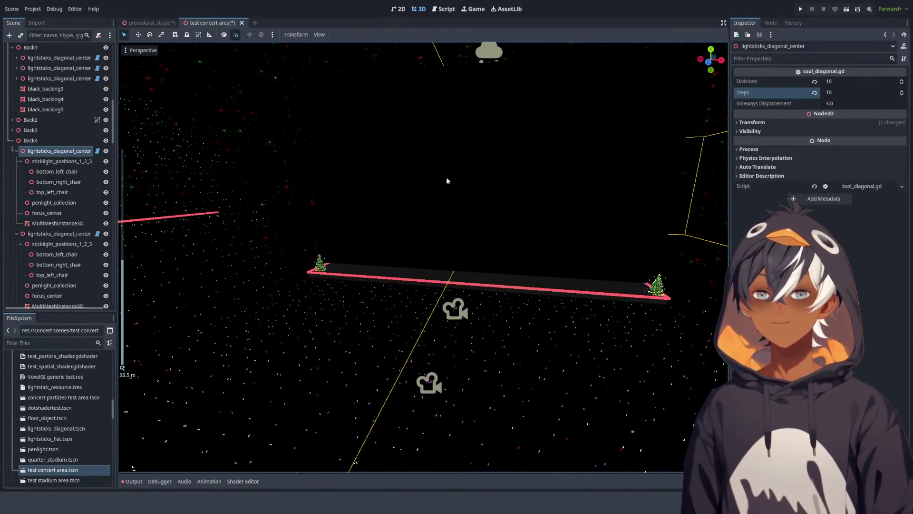
pyautogui.scroll(4, 419, 261)
pyautogui.click(545, 186)
pyautogui.press('f')
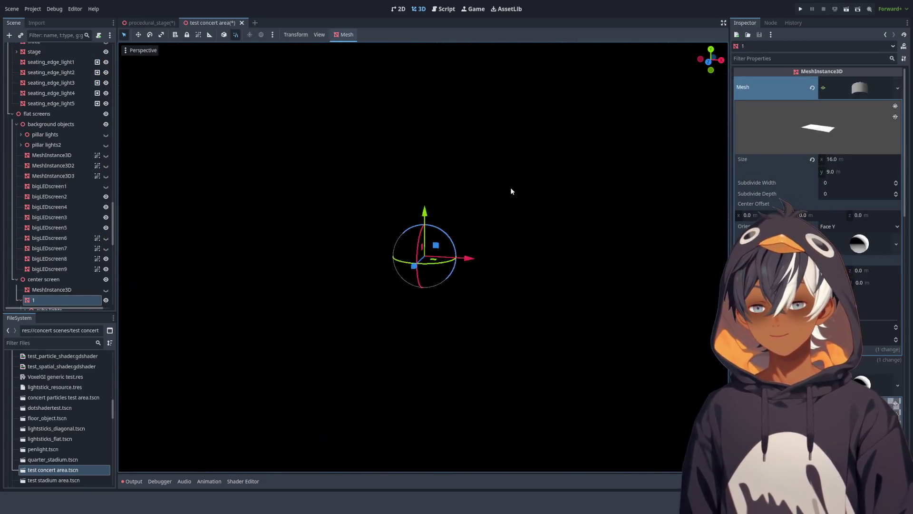
pyautogui.scroll(-6, 510, 188)
pyautogui.moveTo(458, 211)
pyautogui.mouseDown()
pyautogui.moveTo(509, 191)
pyautogui.moveTo(578, 210)
pyautogui.moveTo(563, 218)
pyautogui.moveTo(480, 207)
pyautogui.moveTo(468, 196)
pyautogui.mouseUp()
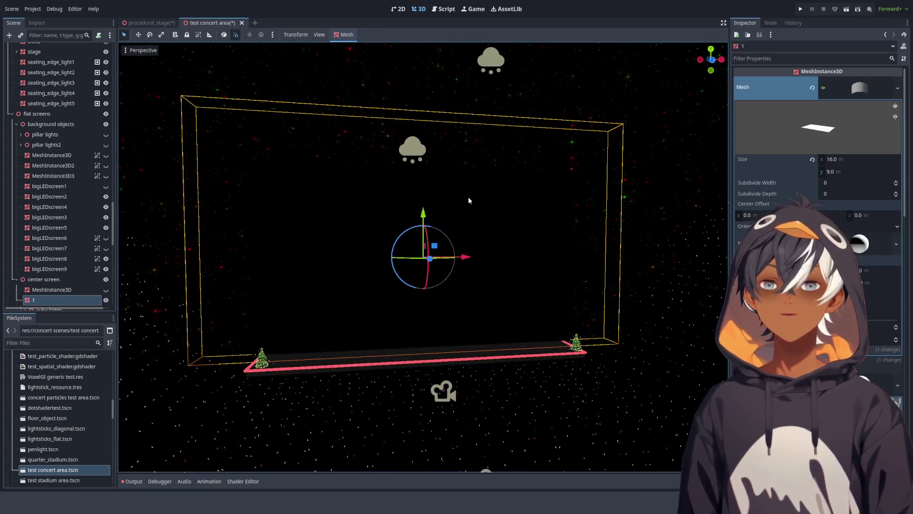
pyautogui.scroll(-5, 62, 243)
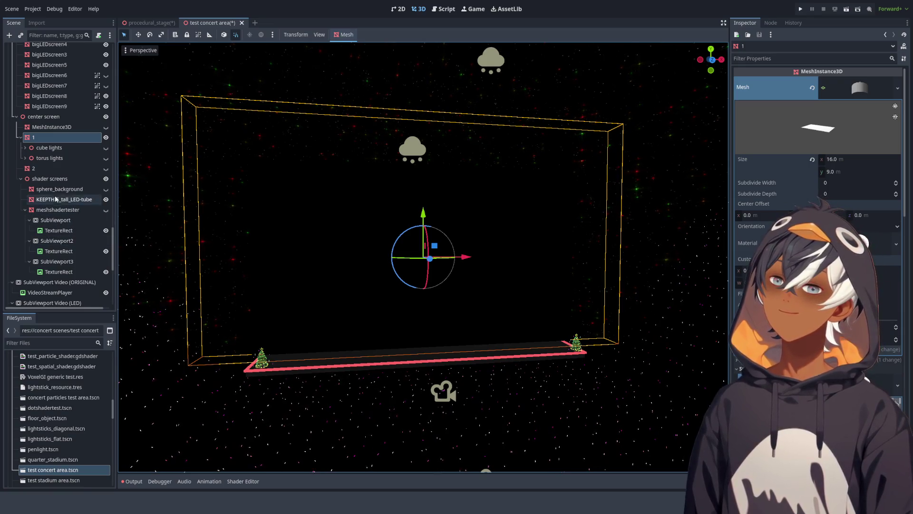
pyautogui.scroll(-2, 62, 157)
pyautogui.scroll(-5, 64, 147)
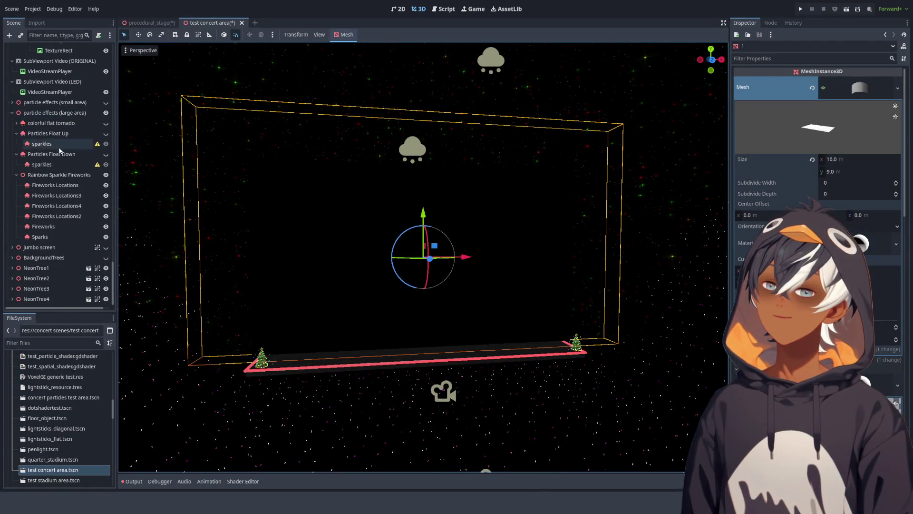
# Step: Expand the jumbo screen node and select the original subviewport's SoulsIntro.ogv VideoStreamPlayer
pyautogui.click(12, 247)
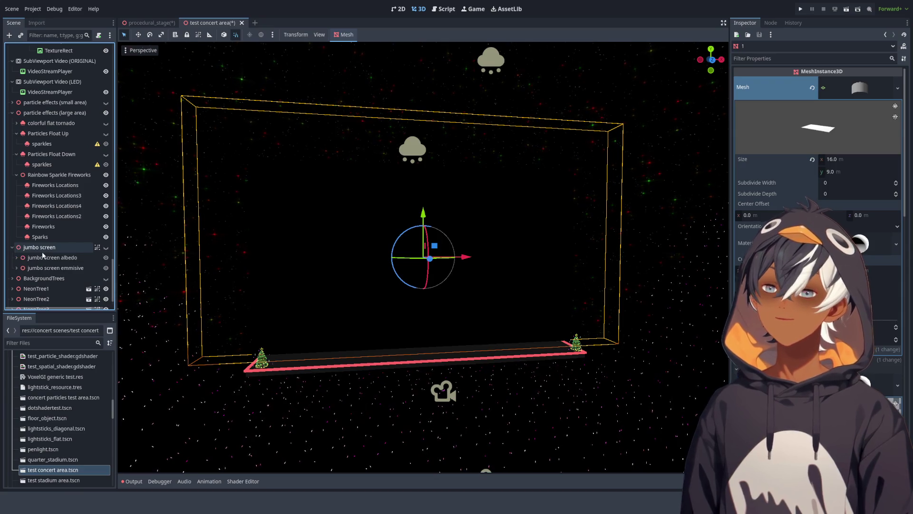
pyautogui.click(54, 249)
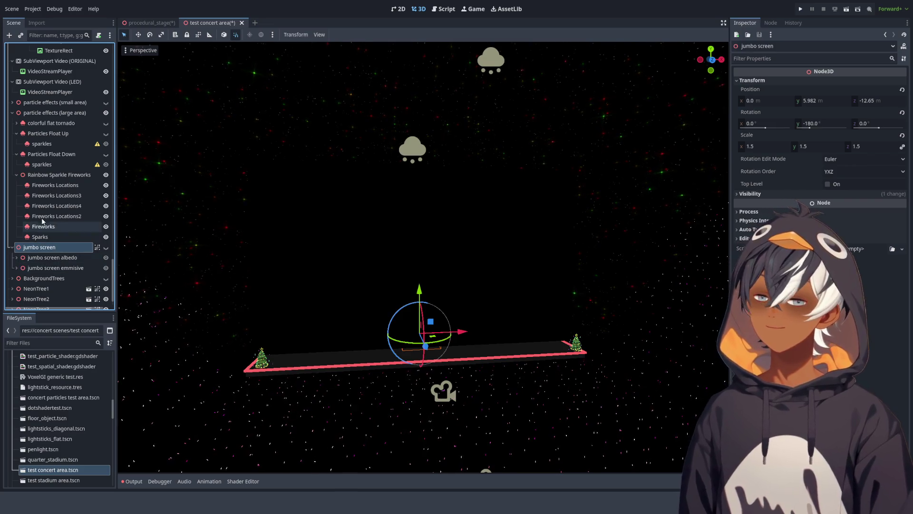
pyautogui.scroll(1, 62, 164)
pyautogui.click(65, 106)
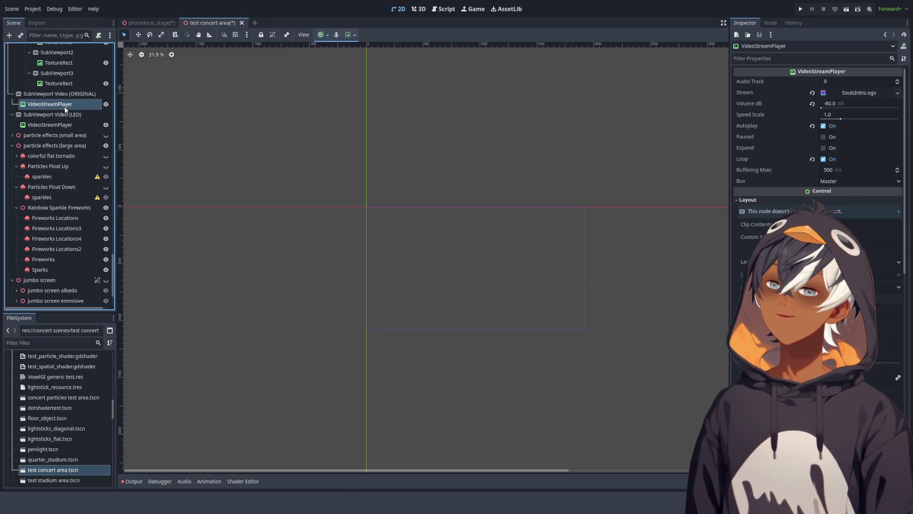
# Step: Check the LED player's AriesSecondSong.ogv stream, then open the world root's flat_screens_concert_area.gd
pyautogui.click(63, 124)
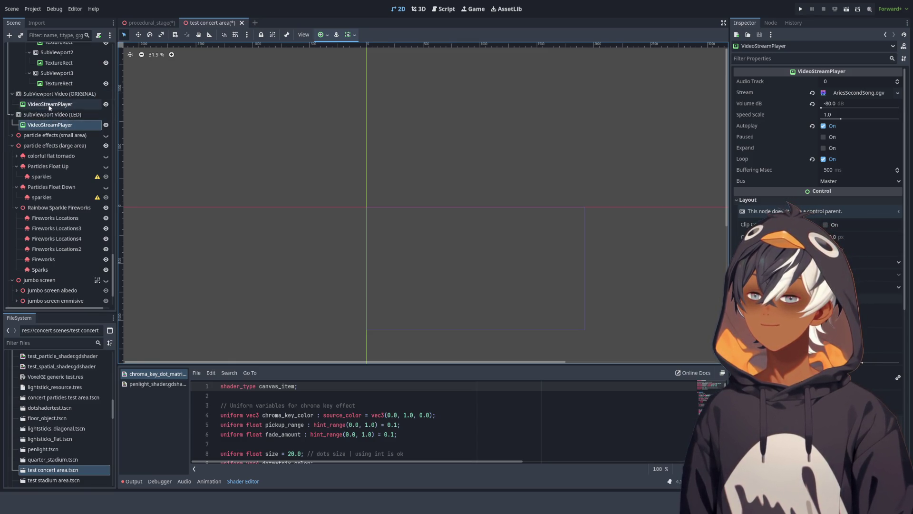
pyautogui.scroll(15, 61, 167)
pyautogui.moveTo(116, 196); pyautogui.dragTo(134, 55)
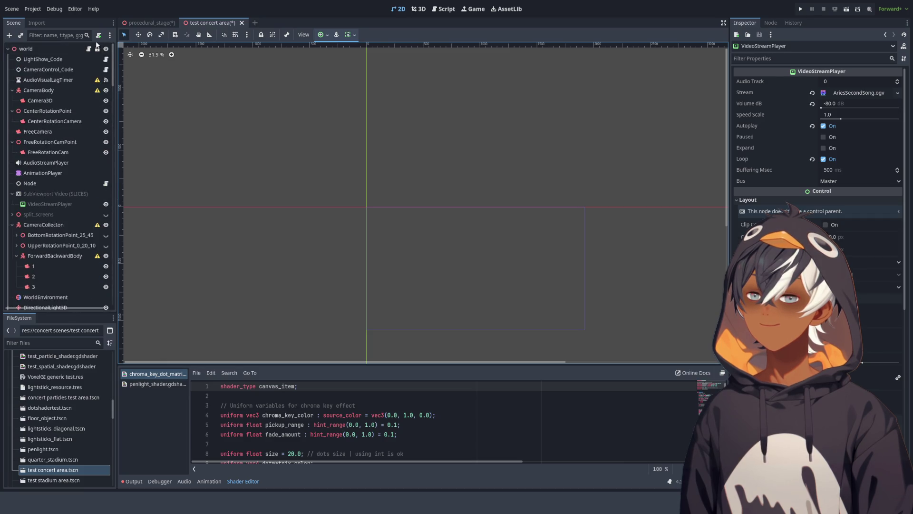
pyautogui.click(89, 49)
pyautogui.scroll(-16, 327, 112)
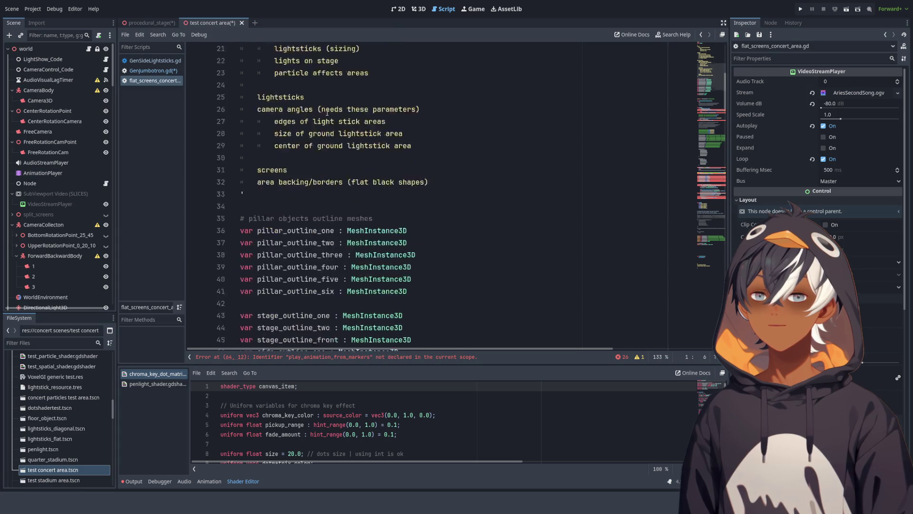
pyautogui.scroll(-2, 327, 113)
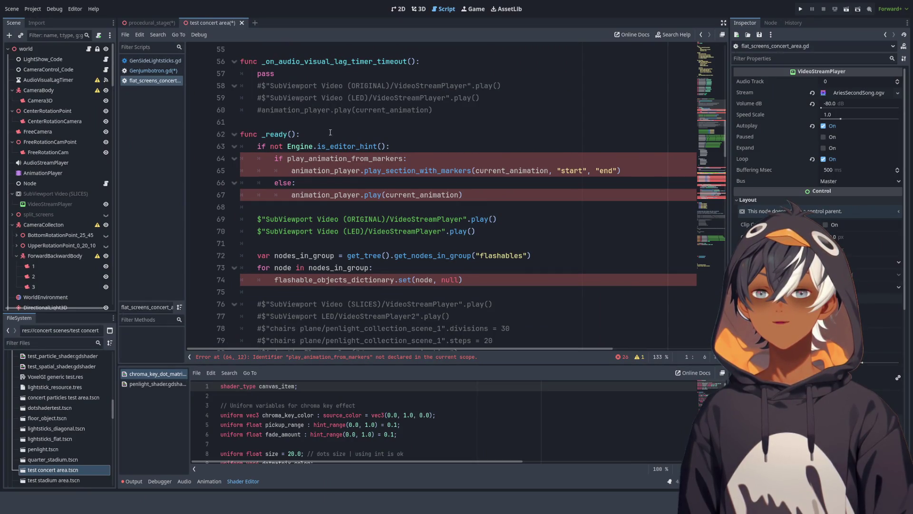
pyautogui.scroll(-1, 350, 153)
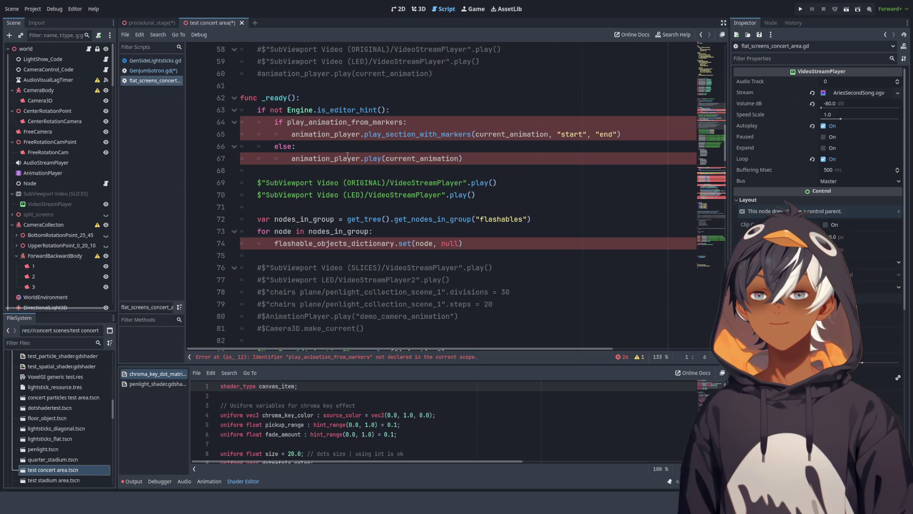
pyautogui.scroll(-2, 349, 162)
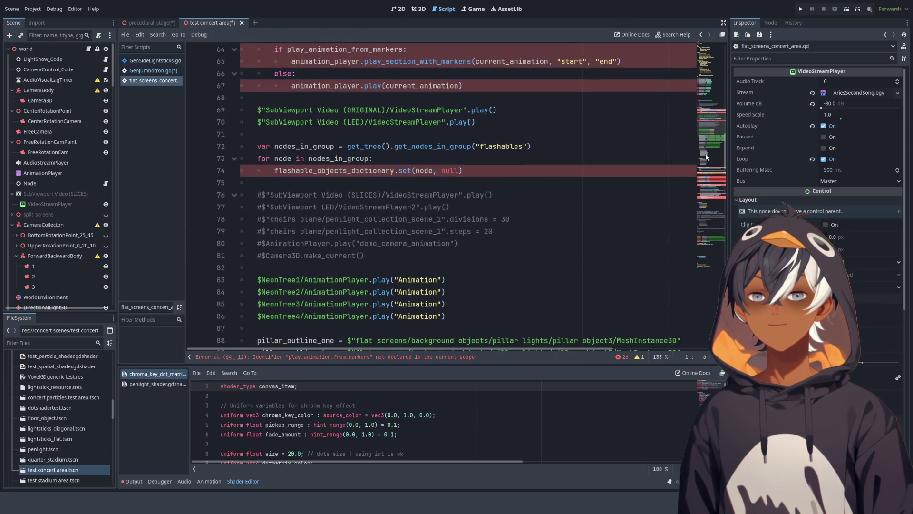
pyautogui.click(722, 181)
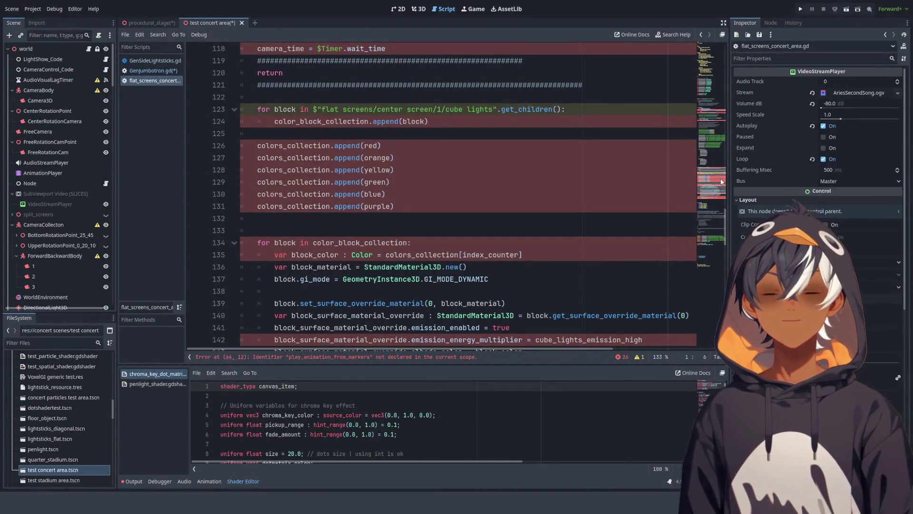
pyautogui.moveTo(721, 181)
pyautogui.mouseDown()
pyautogui.moveTo(723, 211)
pyautogui.moveTo(737, 59)
pyautogui.moveTo(721, 118)
pyautogui.mouseUp()
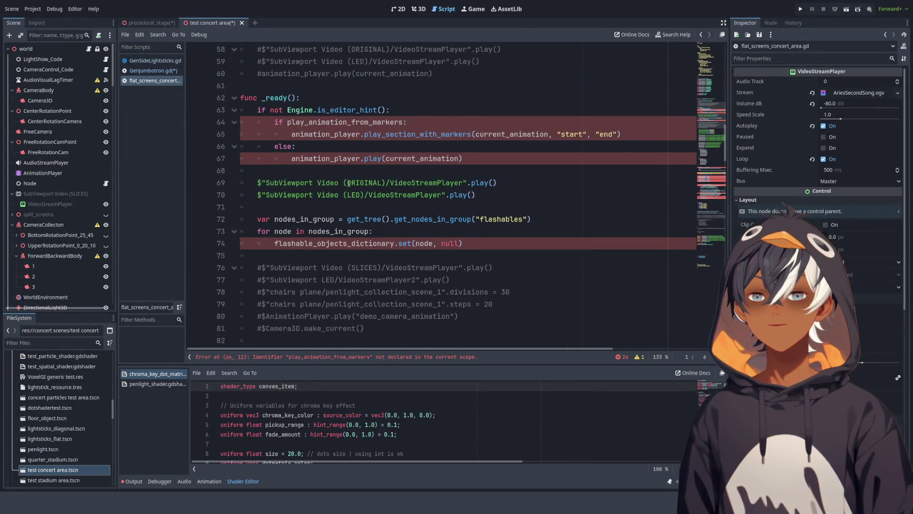
# Step: In 3D, load a different clip from the videos folder into the LED player's Stream
pyautogui.click(419, 9)
pyautogui.scroll(-10, 56, 184)
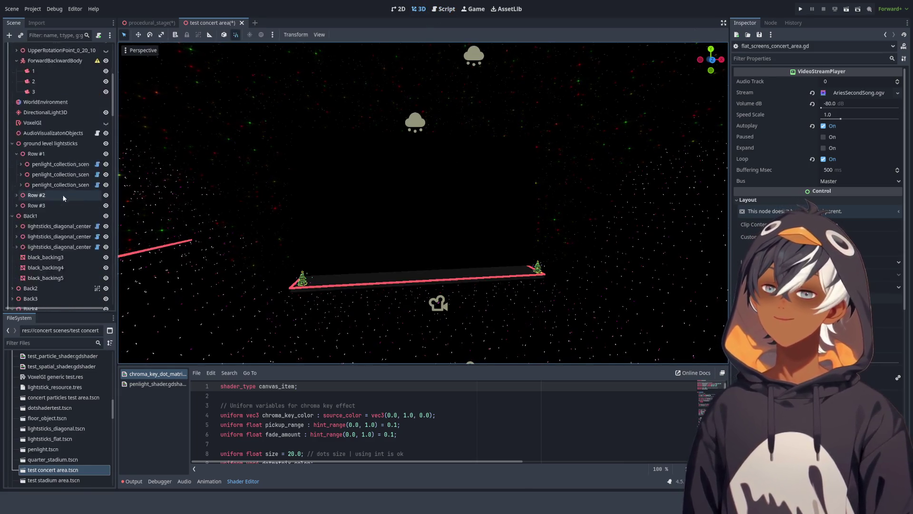
pyautogui.scroll(-15, 56, 184)
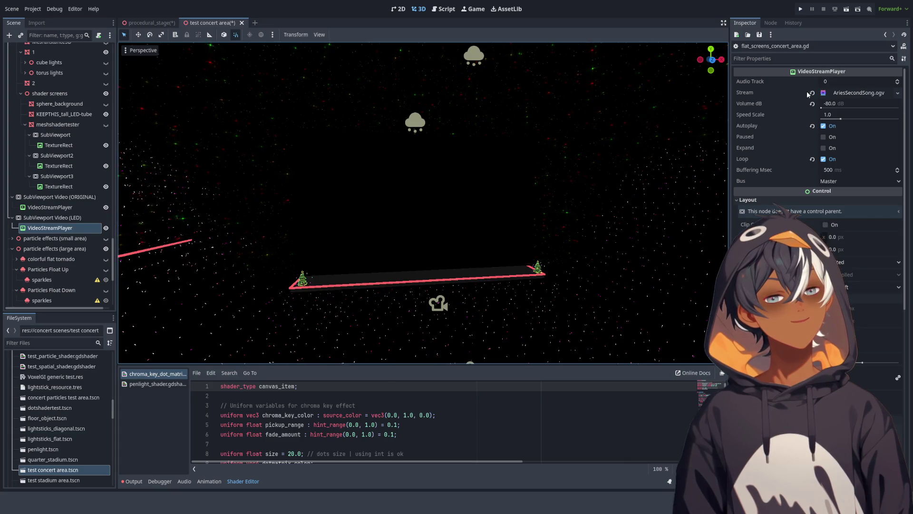
pyautogui.click(898, 93)
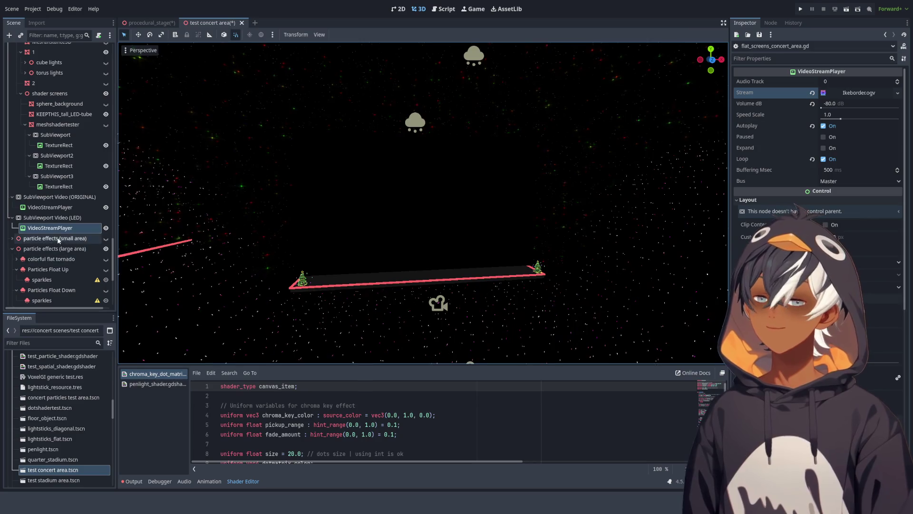
pyautogui.click(212, 483)
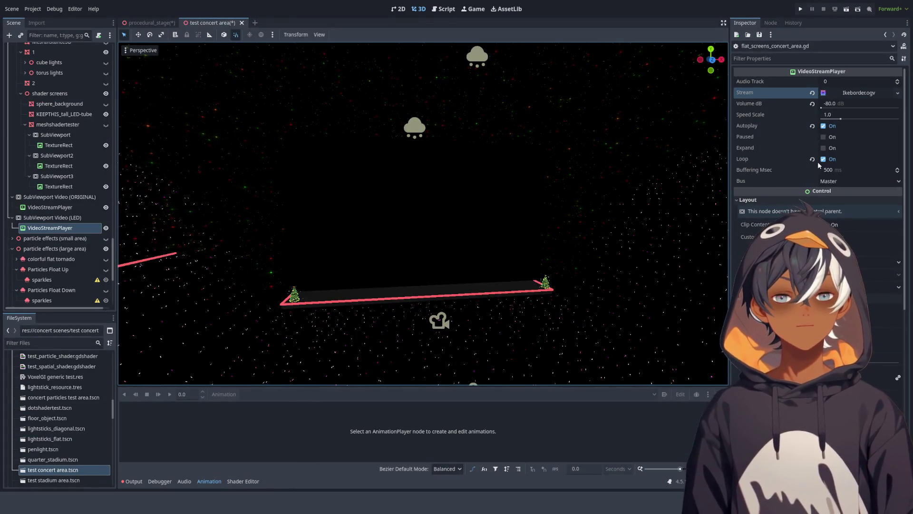
pyautogui.click(853, 94)
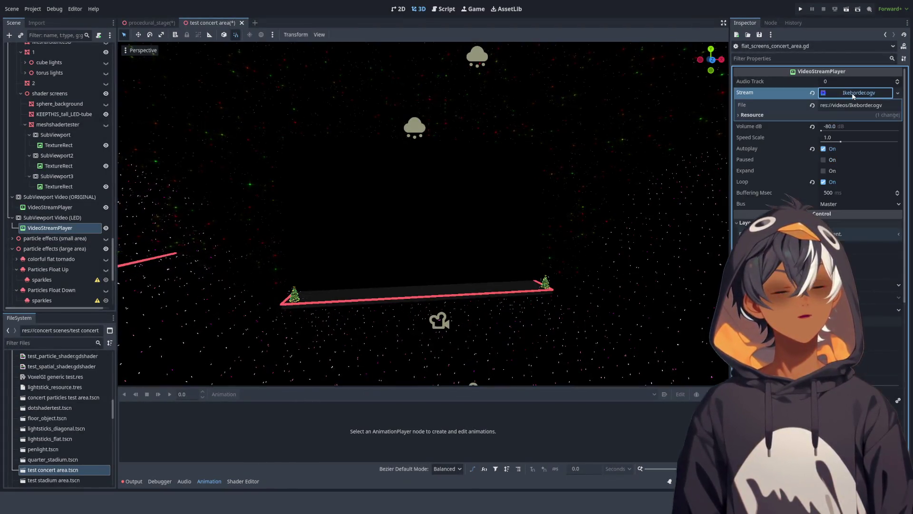
pyautogui.click(826, 94)
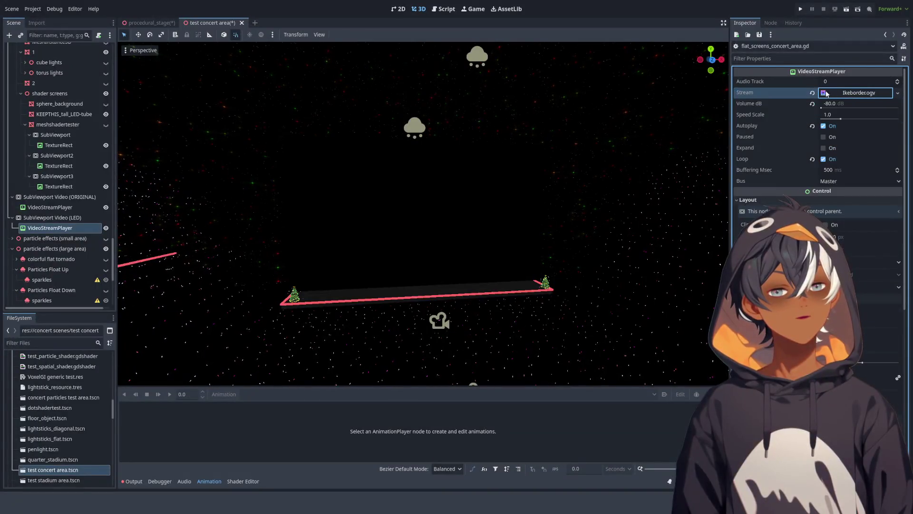
# Step: Pause the LED video playback and return to the concert area script
pyautogui.click(824, 137)
pyautogui.moveTo(381, 191)
pyautogui.mouseDown()
pyautogui.moveTo(364, 201)
pyautogui.moveTo(395, 228)
pyautogui.moveTo(360, 221)
pyautogui.mouseUp()
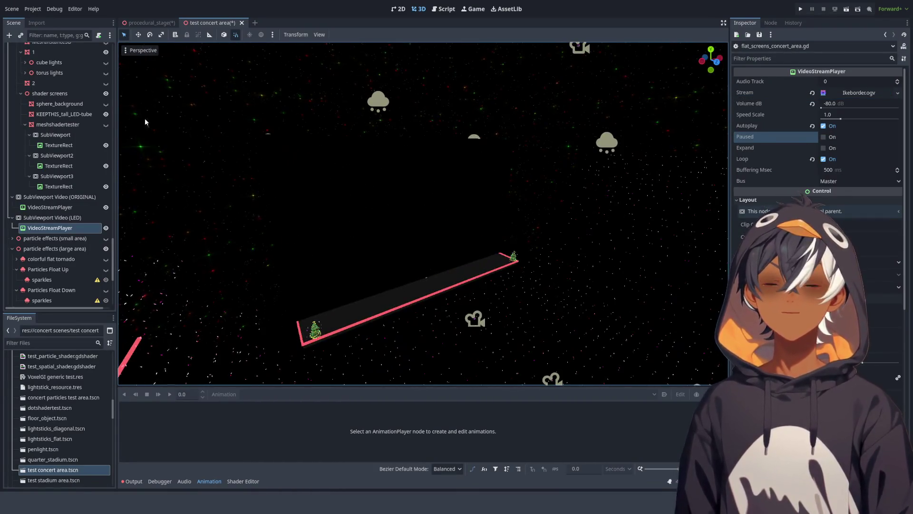
pyautogui.scroll(15, 69, 114)
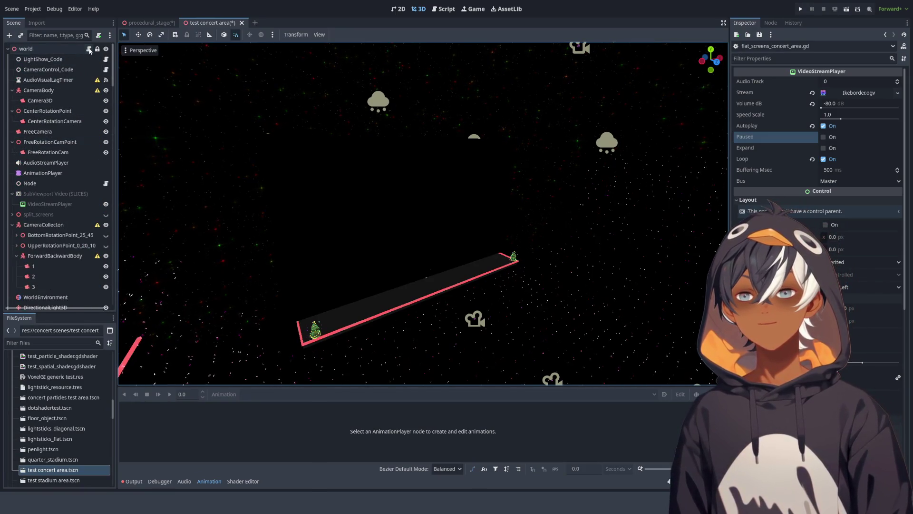
pyautogui.click(89, 49)
# Step: Undo the commenting of the marker-playback block on lines 64–67 while reviewing nearby code
pyautogui.moveTo(466, 180); pyautogui.dragTo(464, 138)
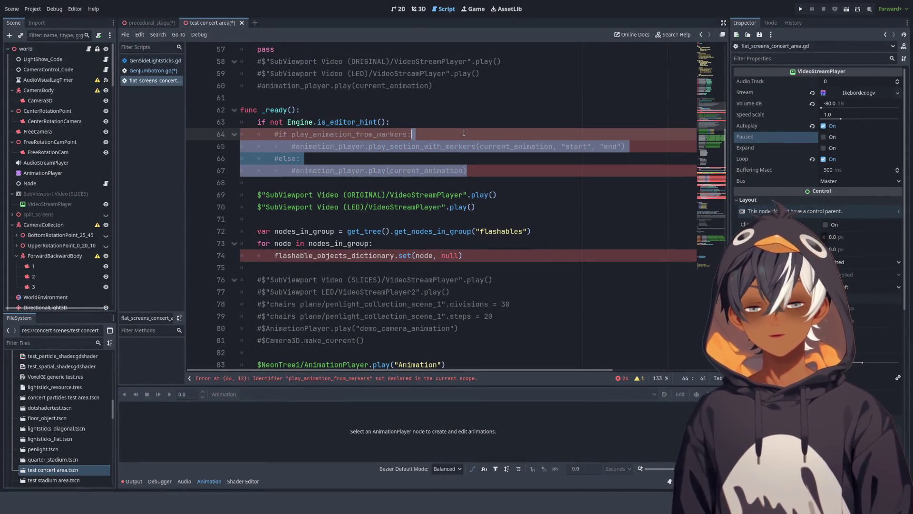
pyautogui.click(471, 255)
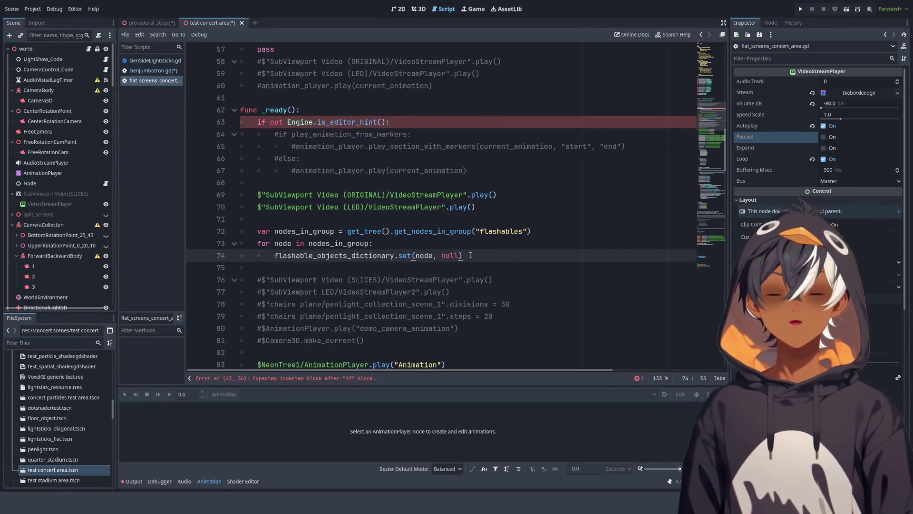
pyautogui.scroll(-2, 356, 281)
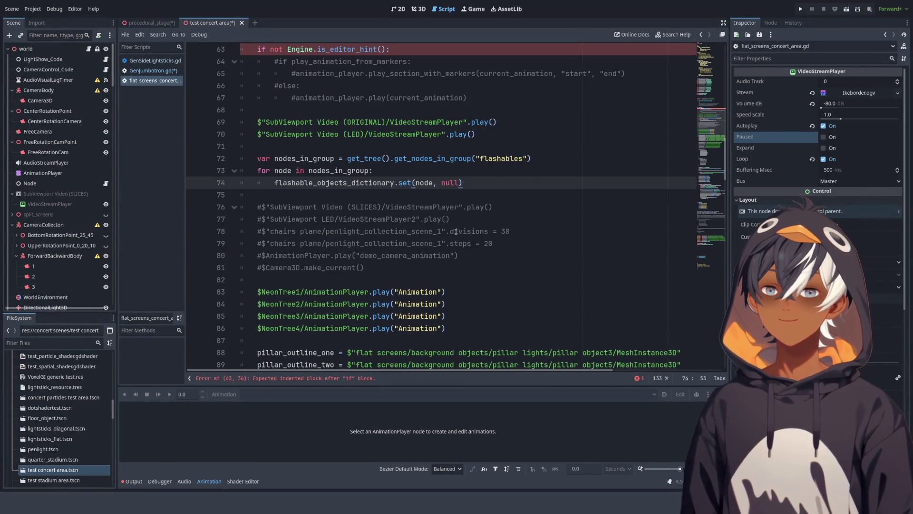
pyautogui.scroll(2, 362, 167)
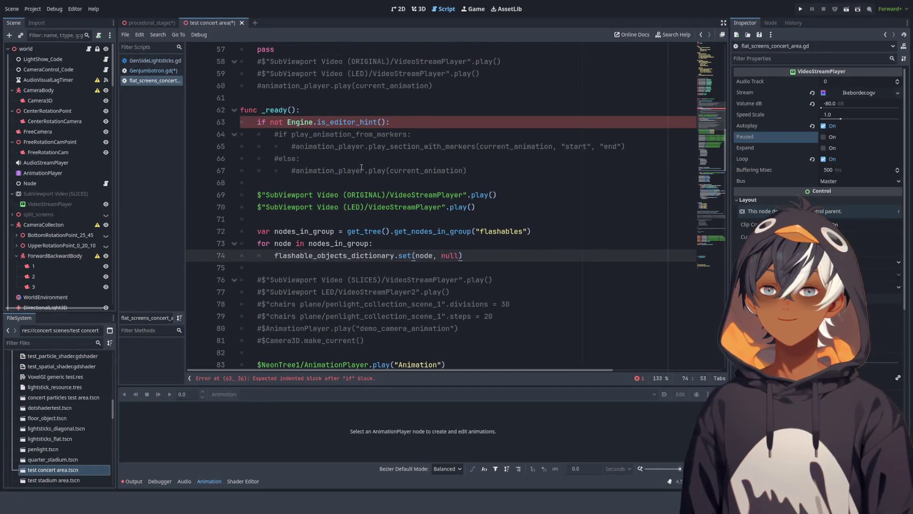
pyautogui.hotkey('ctrl', 'z')
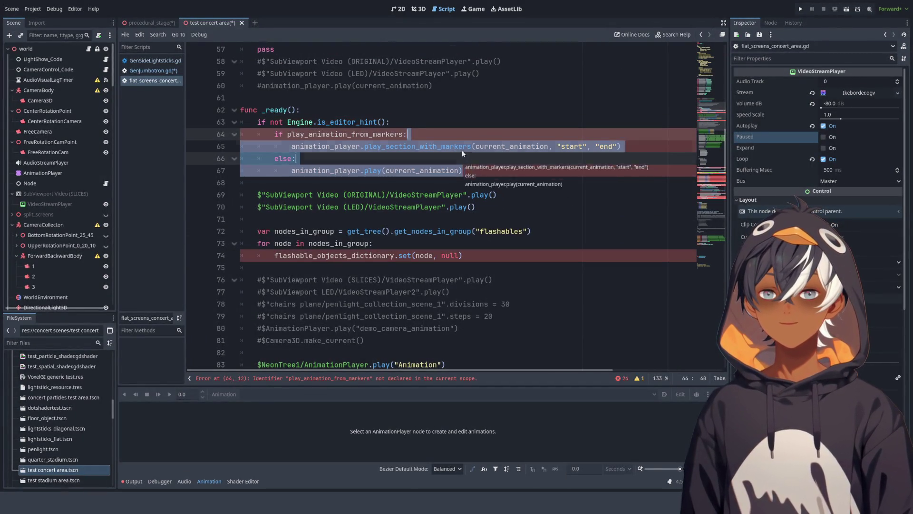
pyautogui.moveTo(474, 173); pyautogui.dragTo(378, 122)
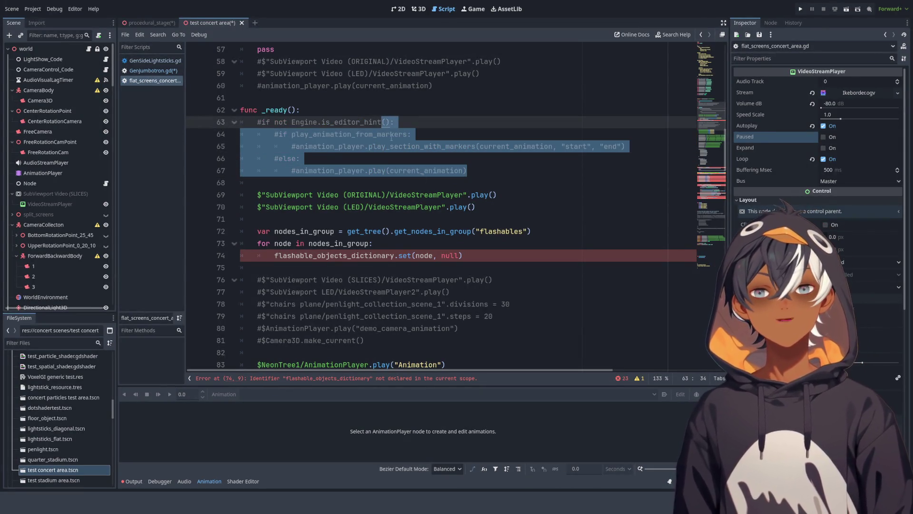
pyautogui.moveTo(495, 256); pyautogui.dragTo(497, 247)
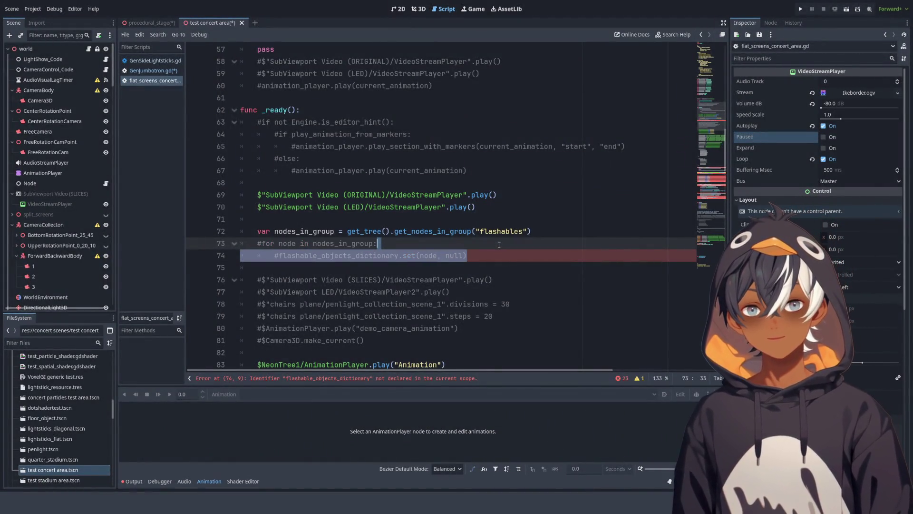
pyautogui.scroll(-15, 499, 244)
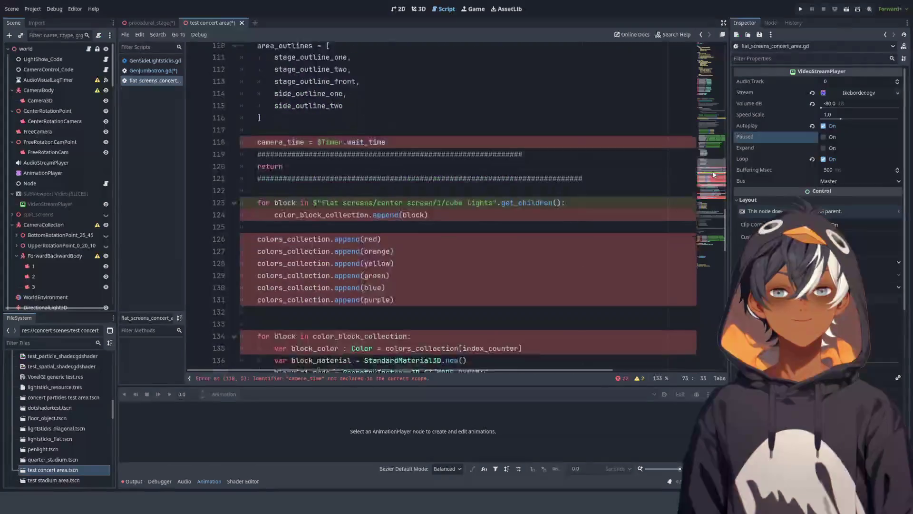
pyautogui.scroll(-2, 714, 174)
# Step: Comment out the cube-lights for-loop header on line 123, then jump down to the color-block loop
pyautogui.click(409, 115)
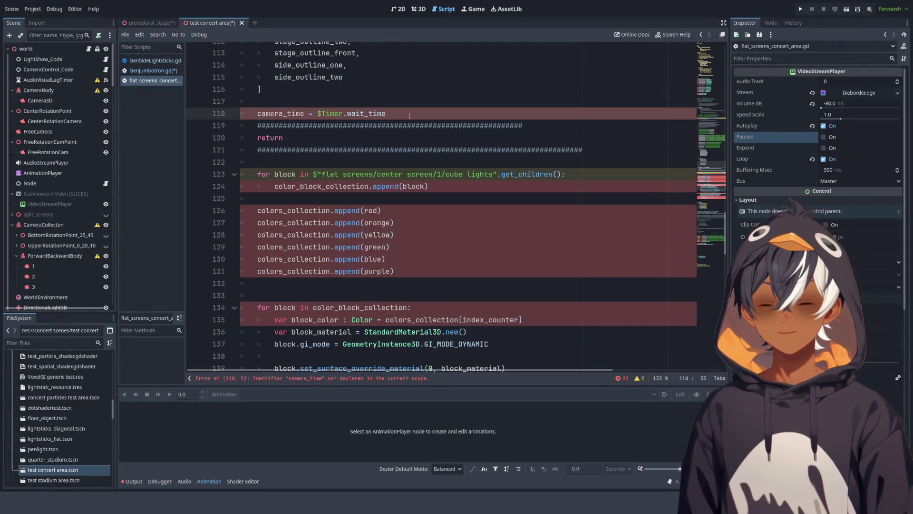
pyautogui.moveTo(403, 272); pyautogui.dragTo(418, 190)
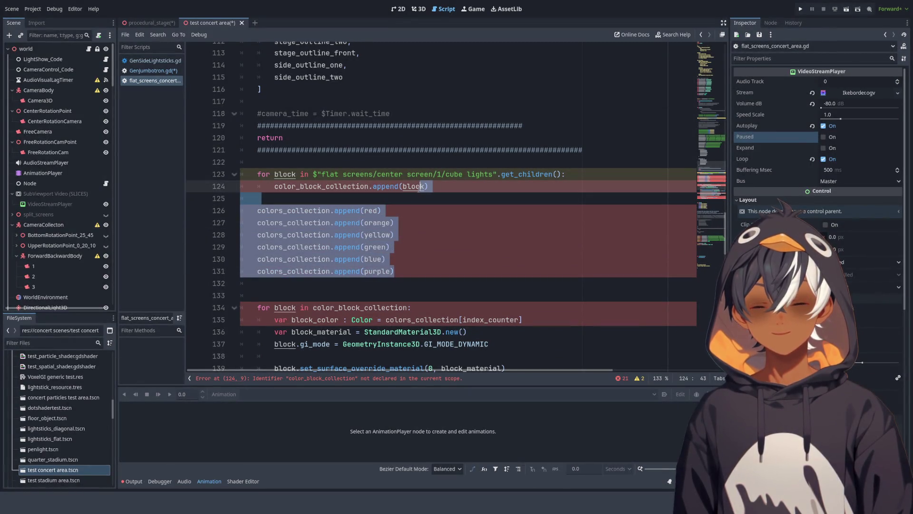
pyautogui.scroll(-4, 418, 188)
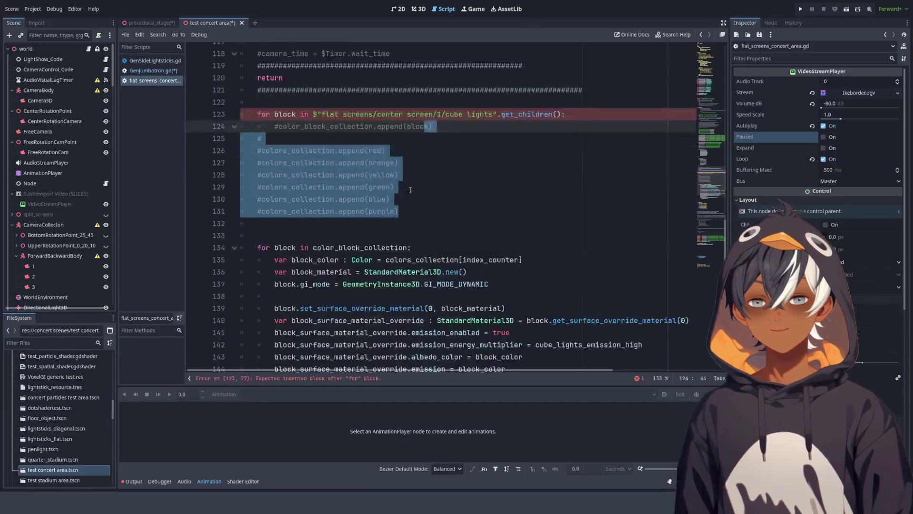
pyautogui.scroll(6, 333, 237)
pyautogui.click(315, 258)
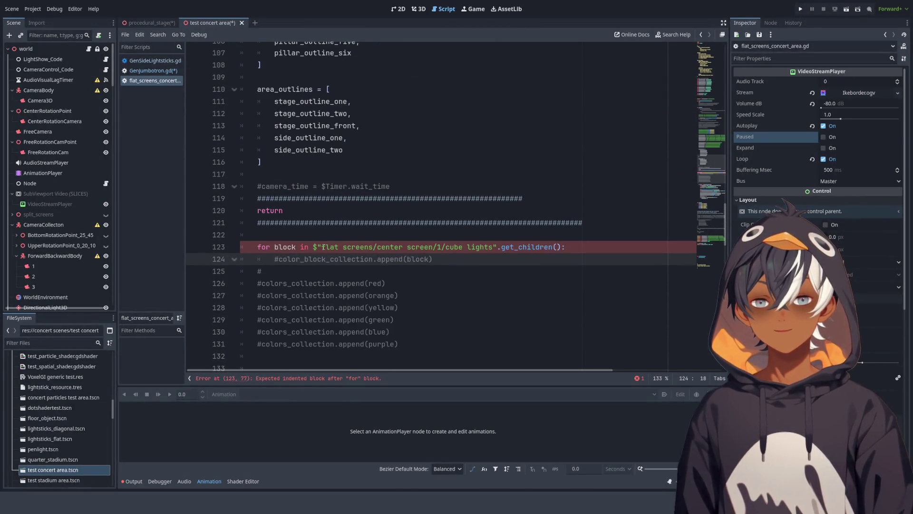
pyautogui.click(323, 247)
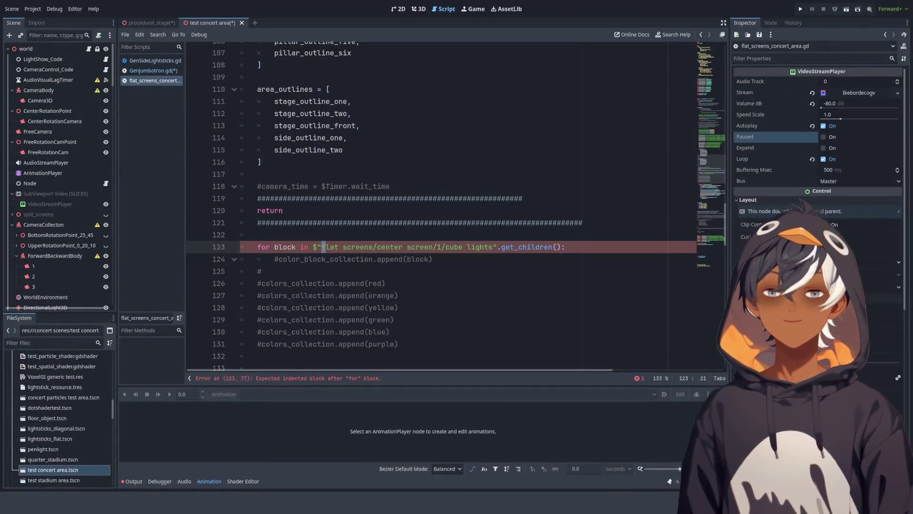
pyautogui.click(428, 273)
pyautogui.click(465, 249)
pyautogui.write('#')
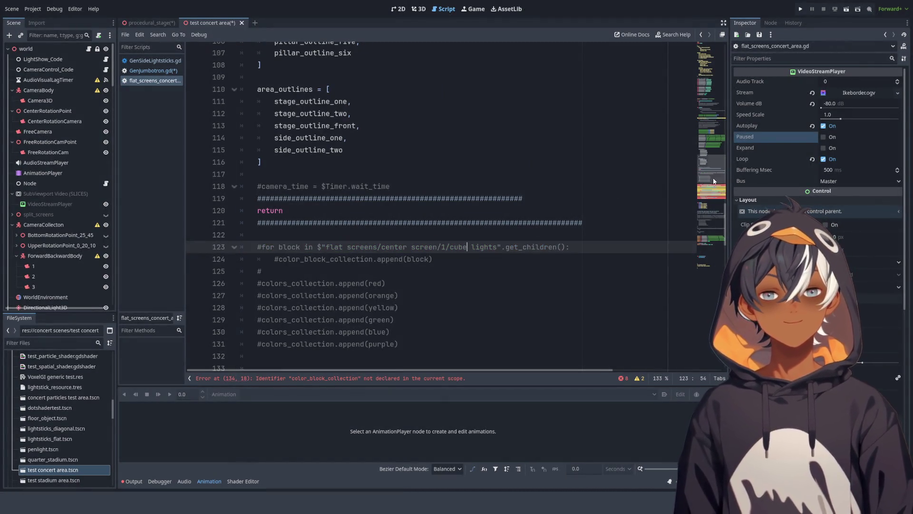
pyautogui.click(712, 186)
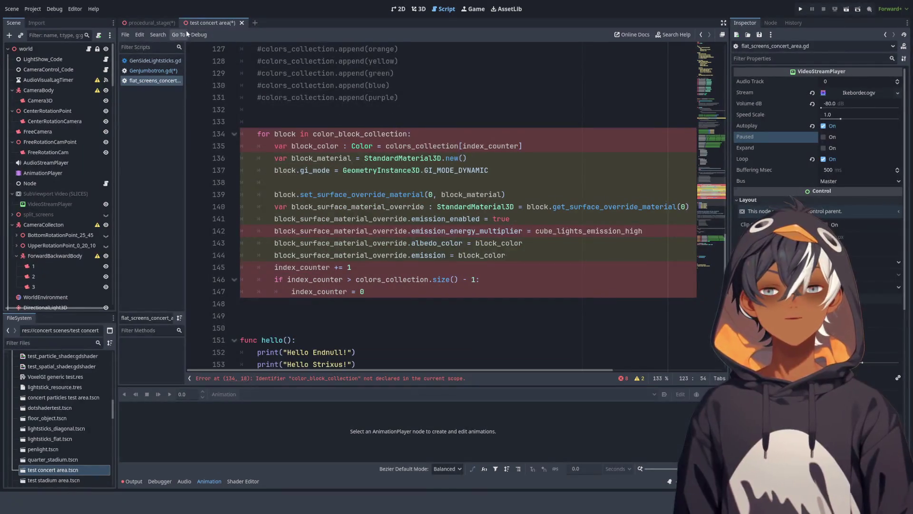
# Step: Orbit the procedural_stage scene in 3D over the crowd particle strips, then return to the test concert area
pyautogui.click(147, 24)
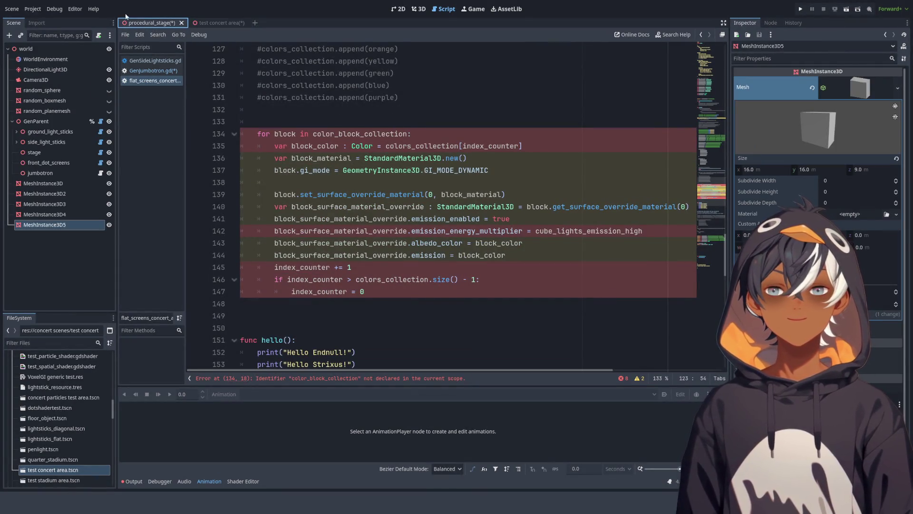
pyautogui.click(419, 9)
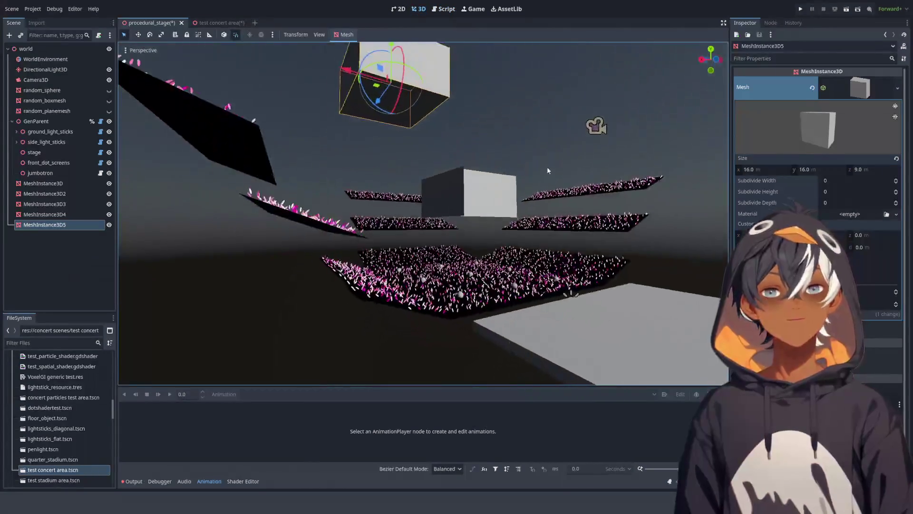
pyautogui.moveTo(540, 159)
pyautogui.mouseDown()
pyautogui.moveTo(403, 212)
pyautogui.moveTo(367, 198)
pyautogui.moveTo(344, 229)
pyautogui.moveTo(263, 179)
pyautogui.moveTo(200, 204)
pyautogui.moveTo(322, 212)
pyautogui.moveTo(438, 72)
pyautogui.mouseUp()
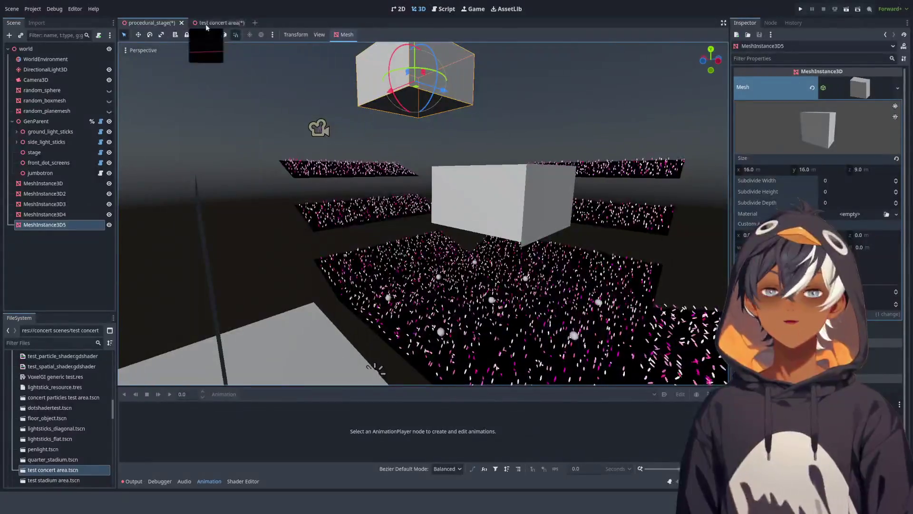
pyautogui.click(224, 24)
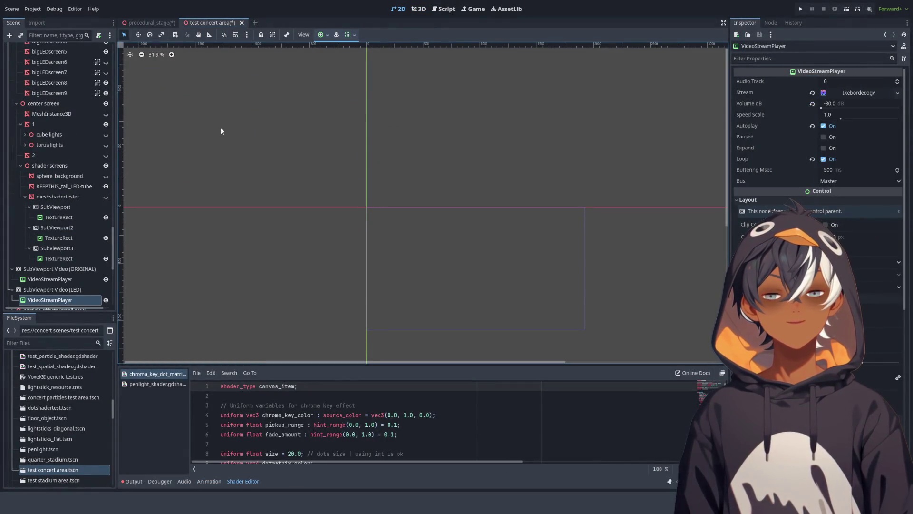
# Step: Comment out the color-block loop on lines 133–147 with Ctrl+K
pyautogui.click(443, 11)
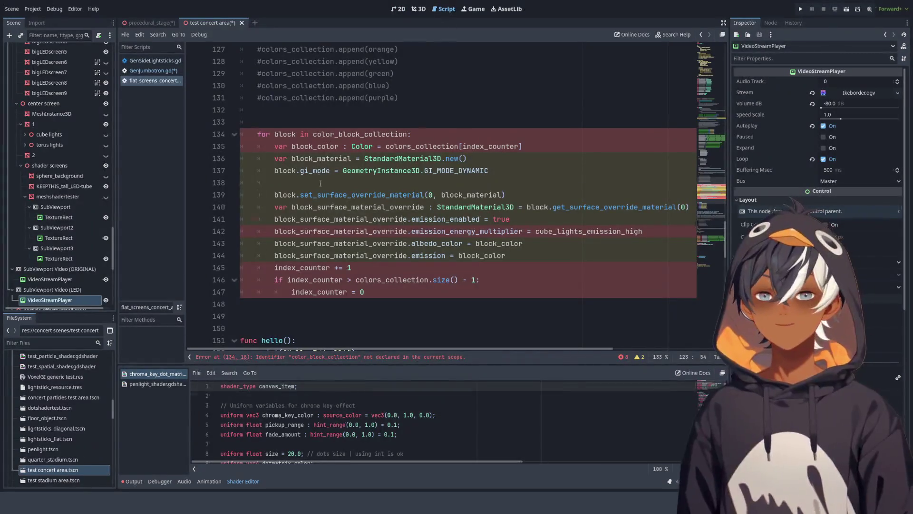
pyautogui.moveTo(340, 124)
pyautogui.mouseDown()
pyautogui.moveTo(524, 233)
pyautogui.moveTo(428, 281)
pyautogui.moveTo(388, 289)
pyautogui.mouseUp()
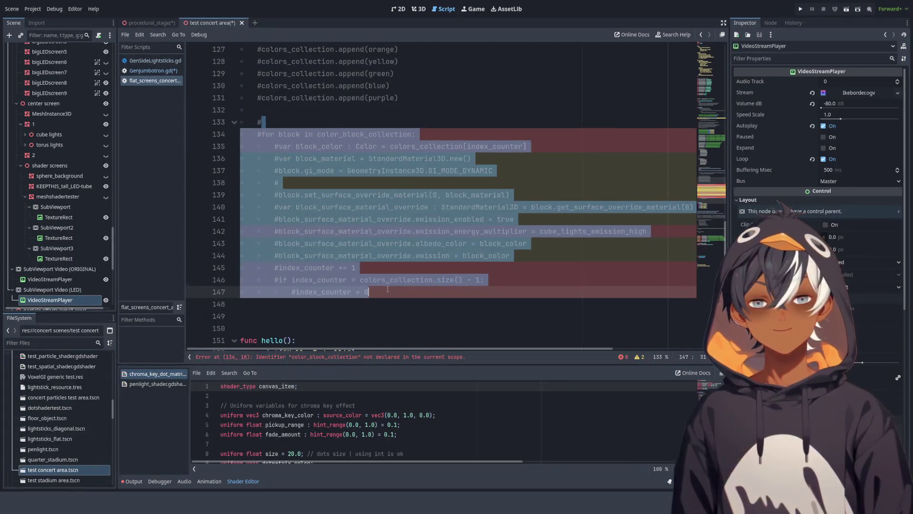
pyautogui.hotkey('ctrl', 'k')
# Step: Save the scene and scripts with Ctrl+S, then switch to the 3D view
pyautogui.moveTo(706, 188); pyautogui.dragTo(707, 14)
pyautogui.click(277, 50)
pyautogui.hotkey('ctrl', 's')
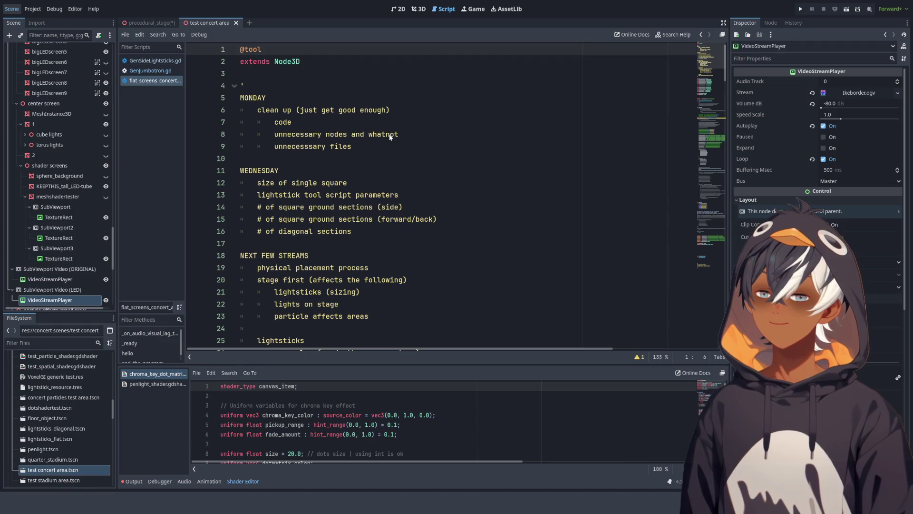
pyautogui.hotkey('ctrl', 'F2')
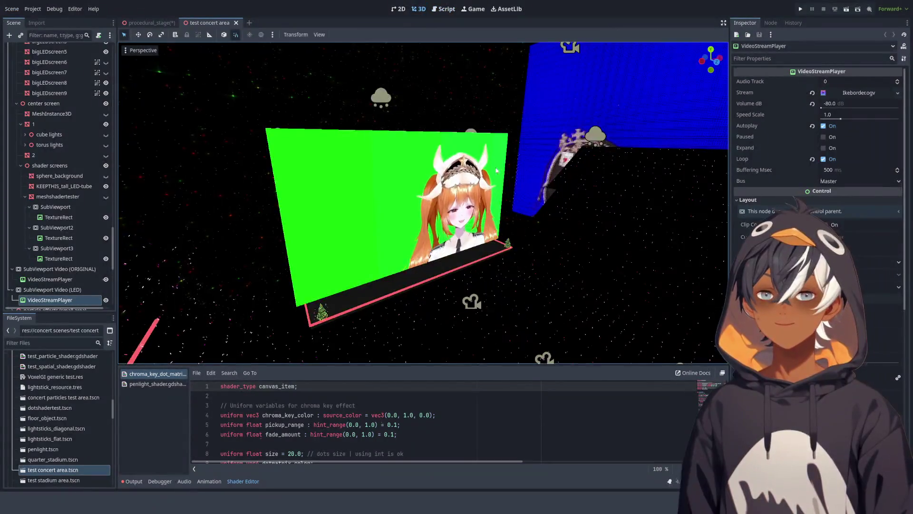
# Step: Select bigLEDscreen2 and orbit and zoom until the 16 × 9 m LED wall fills the view
pyautogui.moveTo(336, 185)
pyautogui.mouseDown()
pyautogui.moveTo(286, 178)
pyautogui.moveTo(435, 157)
pyautogui.moveTo(401, 176)
pyautogui.moveTo(395, 168)
pyautogui.moveTo(419, 150)
pyautogui.moveTo(502, 173)
pyautogui.moveTo(404, 163)
pyautogui.mouseUp()
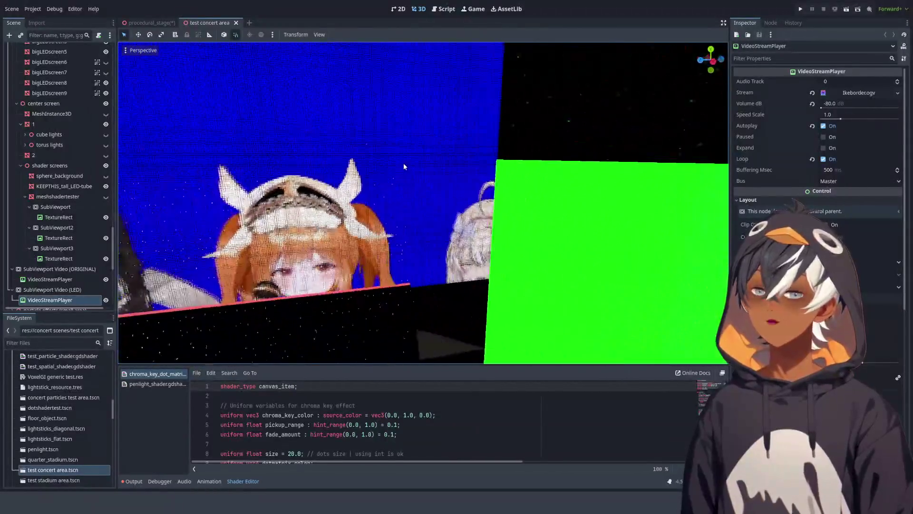
pyautogui.moveTo(415, 213)
pyautogui.mouseDown()
pyautogui.moveTo(435, 221)
pyautogui.moveTo(361, 224)
pyautogui.mouseUp()
pyautogui.click(461, 218)
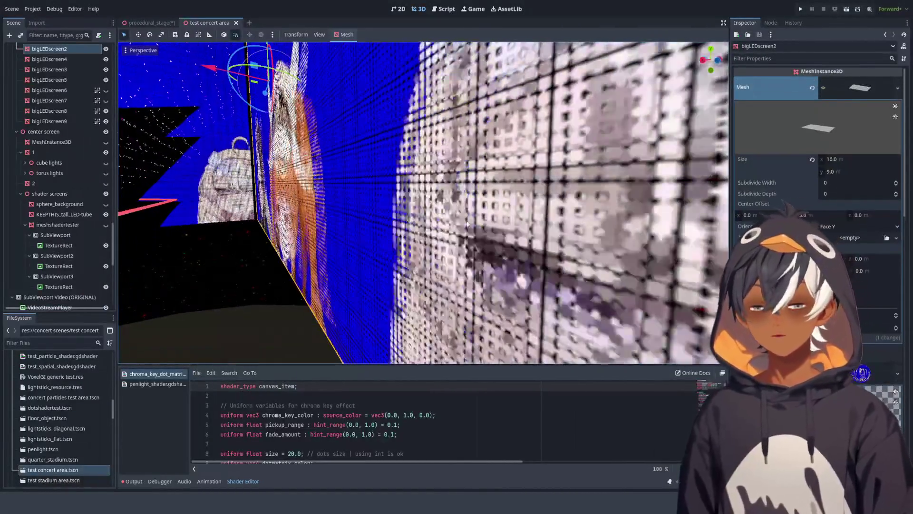
pyautogui.moveTo(473, 190)
pyautogui.mouseDown()
pyautogui.moveTo(546, 205)
pyautogui.moveTo(583, 251)
pyautogui.moveTo(571, 228)
pyautogui.moveTo(539, 233)
pyautogui.moveTo(571, 227)
pyautogui.mouseUp()
pyautogui.moveTo(336, 267)
pyautogui.mouseDown()
pyautogui.moveTo(498, 259)
pyautogui.moveTo(490, 295)
pyautogui.moveTo(480, 248)
pyautogui.moveTo(537, 233)
pyautogui.moveTo(565, 191)
pyautogui.moveTo(459, 189)
pyautogui.moveTo(458, 197)
pyautogui.moveTo(554, 204)
pyautogui.moveTo(536, 177)
pyautogui.moveTo(367, 114)
pyautogui.moveTo(257, 145)
pyautogui.moveTo(302, 131)
pyautogui.mouseUp()
pyautogui.scroll(6, 498, 258)
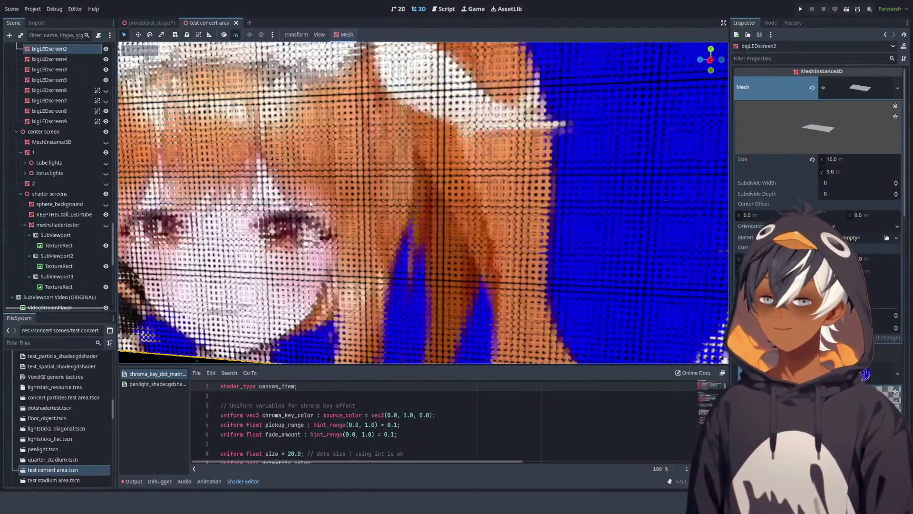
pyautogui.scroll(-1, 356, 138)
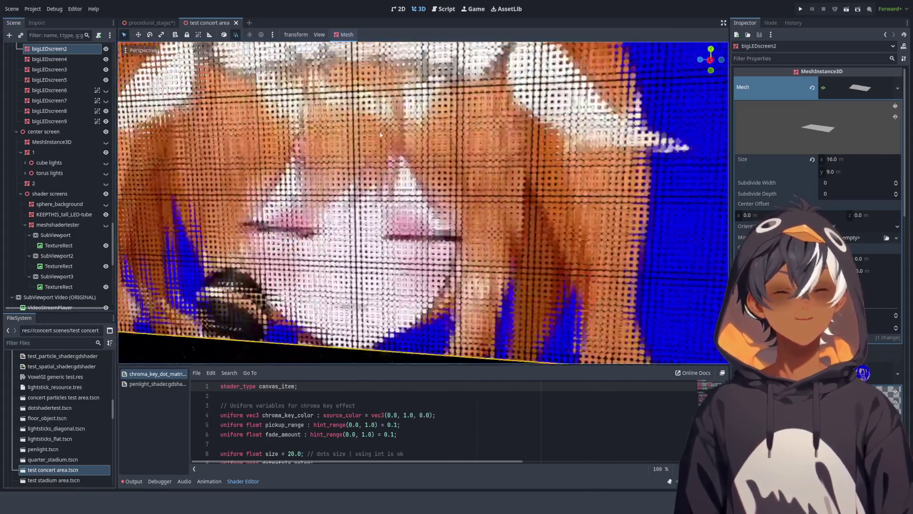
pyautogui.scroll(-2, 380, 136)
# Step: Orbit close around the LED walls to view the dot-matrix pixels from several angles
pyautogui.moveTo(381, 135)
pyautogui.mouseDown()
pyautogui.moveTo(367, 107)
pyautogui.moveTo(362, 146)
pyautogui.mouseUp()
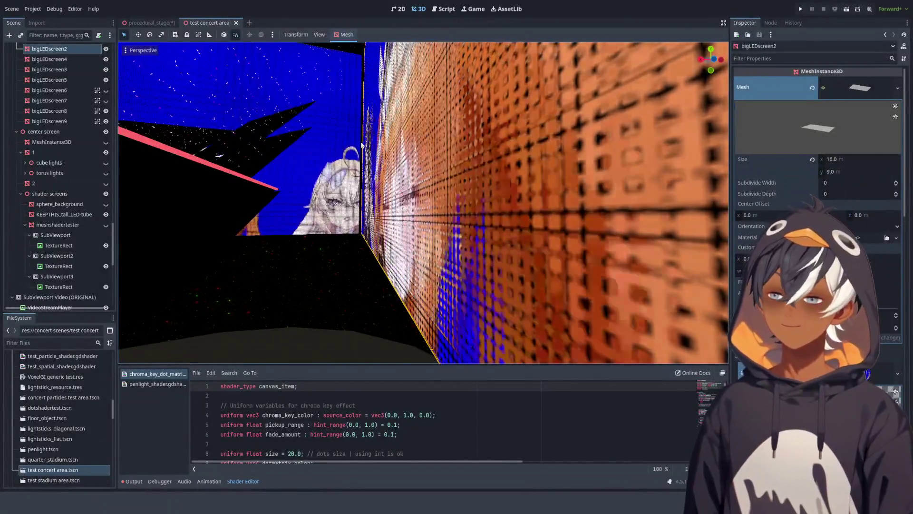
pyautogui.moveTo(361, 145); pyautogui.dragTo(479, 164)
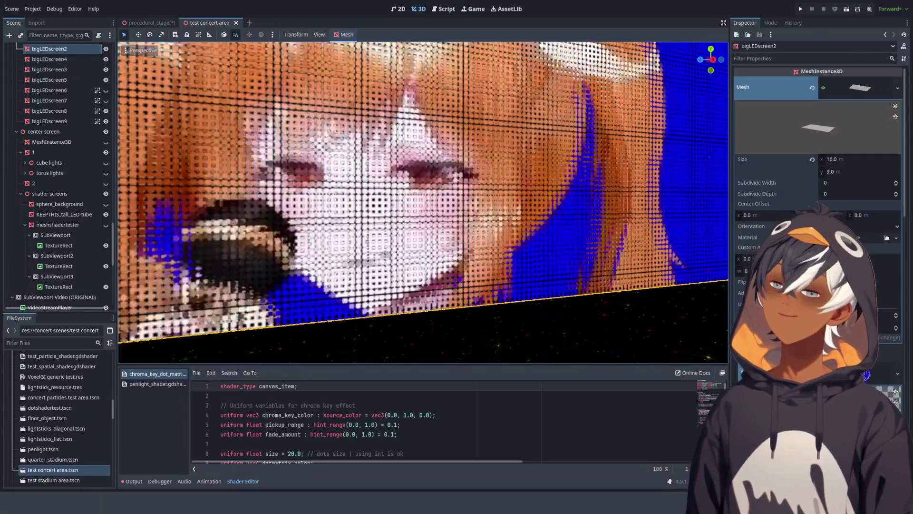
pyautogui.moveTo(479, 181)
pyautogui.mouseDown()
pyautogui.moveTo(505, 68)
pyautogui.moveTo(571, 124)
pyautogui.moveTo(718, 209)
pyautogui.moveTo(582, 103)
pyautogui.mouseUp()
pyautogui.scroll(-5, 558, 136)
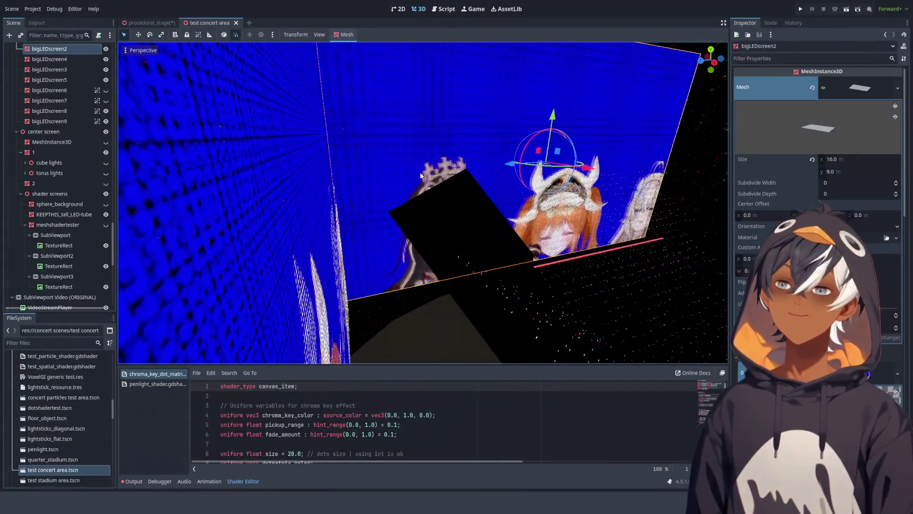
pyautogui.moveTo(421, 176); pyautogui.dragTo(452, 182)
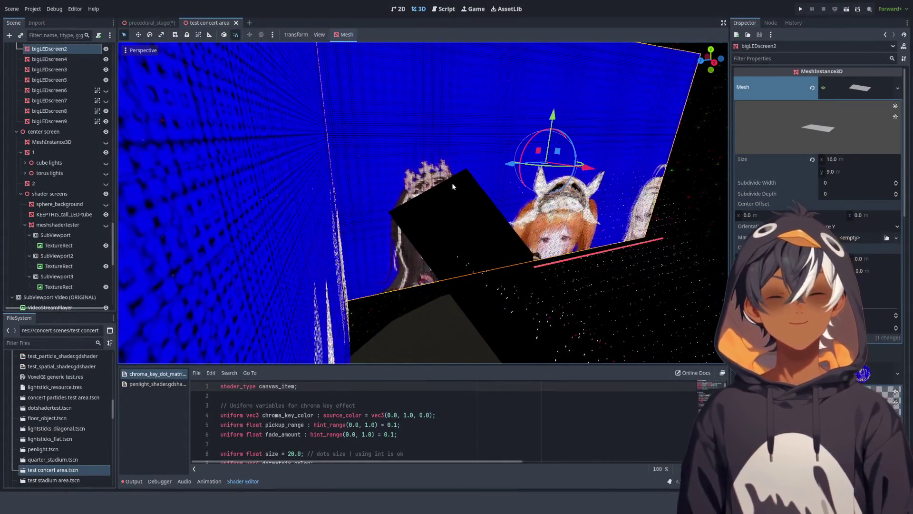
pyautogui.moveTo(632, 173)
pyautogui.mouseDown()
pyautogui.moveTo(577, 148)
pyautogui.moveTo(557, 153)
pyautogui.mouseUp()
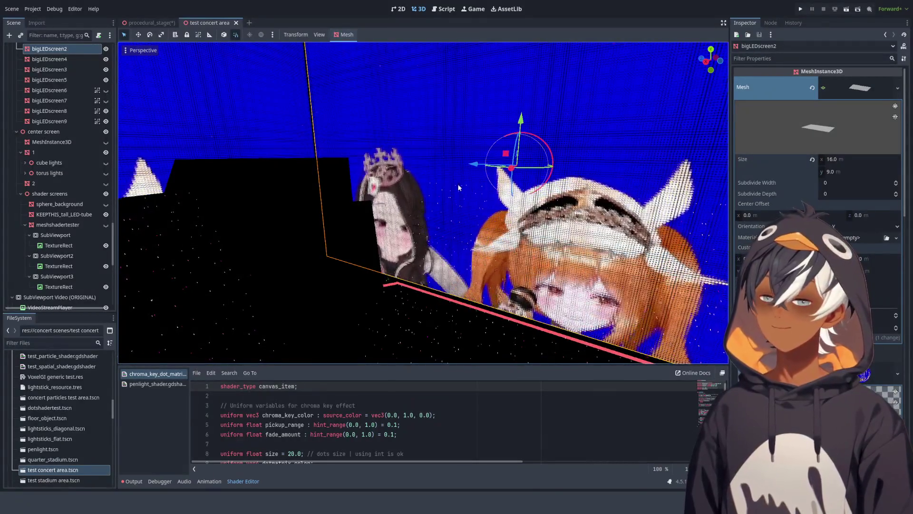
pyautogui.moveTo(569, 182)
pyautogui.mouseDown()
pyautogui.moveTo(469, 182)
pyautogui.moveTo(410, 145)
pyautogui.mouseUp()
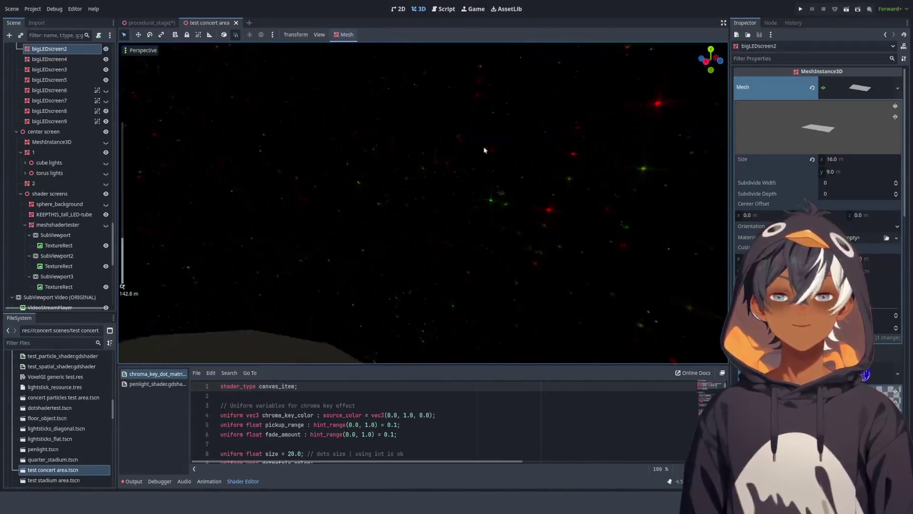
# Step: View the LED screen beside the stage, then switch to the procedural_stage scene with Ctrl+Tab
pyautogui.scroll(3, 410, 148)
pyautogui.scroll(-3, 545, 163)
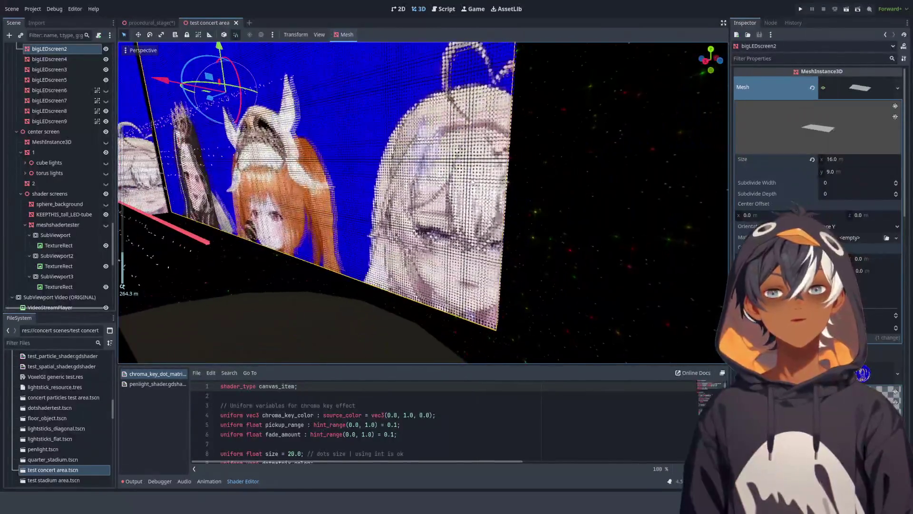
pyautogui.moveTo(544, 163)
pyautogui.mouseDown()
pyautogui.moveTo(469, 173)
pyautogui.moveTo(613, 193)
pyautogui.mouseUp()
pyautogui.scroll(5, 613, 193)
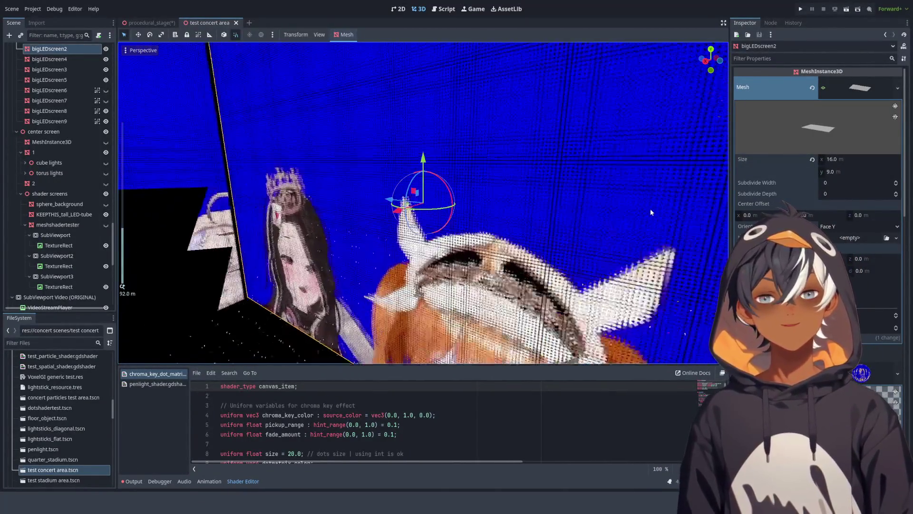
pyautogui.scroll(5, 579, 165)
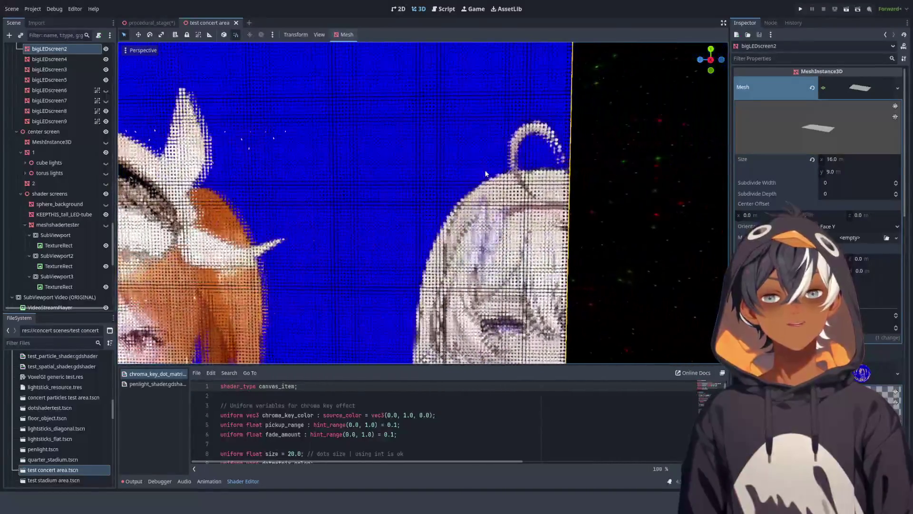
pyautogui.moveTo(579, 166)
pyautogui.mouseDown()
pyautogui.moveTo(469, 181)
pyautogui.moveTo(455, 195)
pyautogui.moveTo(468, 189)
pyautogui.moveTo(604, 210)
pyautogui.moveTo(612, 146)
pyautogui.moveTo(713, 181)
pyautogui.moveTo(143, 204)
pyautogui.moveTo(125, 225)
pyautogui.moveTo(495, 202)
pyautogui.moveTo(419, 205)
pyautogui.moveTo(381, 181)
pyautogui.moveTo(265, 33)
pyautogui.mouseUp()
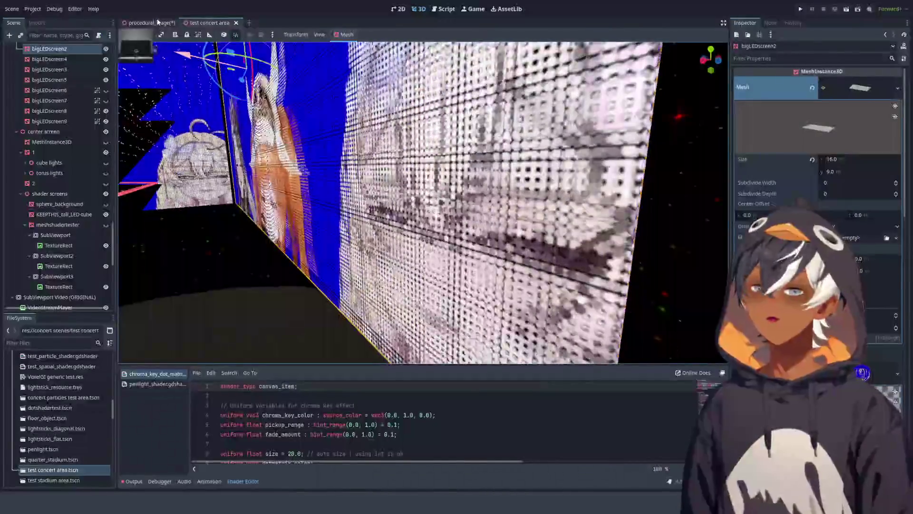
pyautogui.hotkey('ctrl', 'Tab')
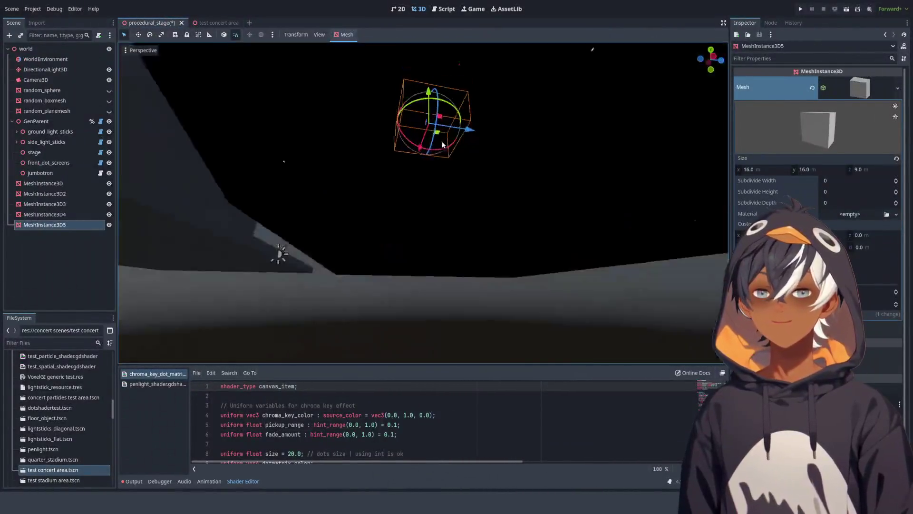
pyautogui.moveTo(442, 140); pyautogui.dragTo(424, 163)
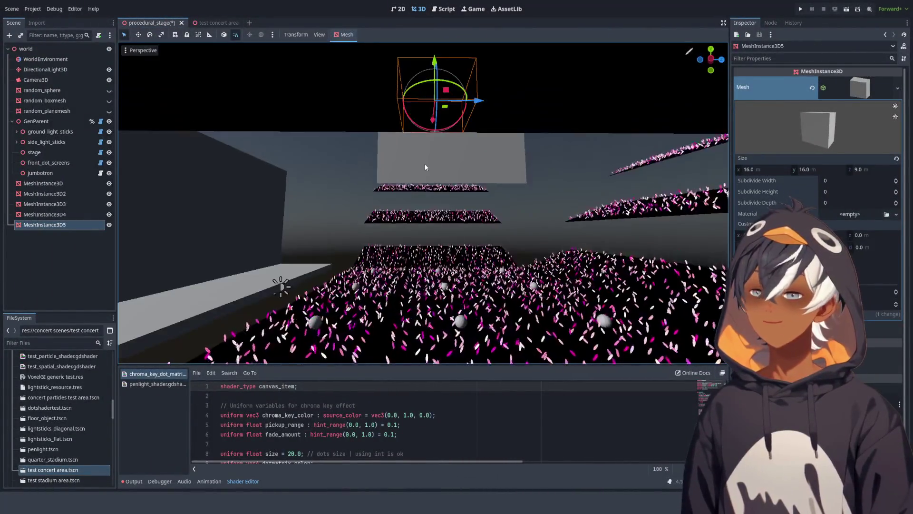
pyautogui.moveTo(342, 193); pyautogui.dragTo(354, 181)
pyautogui.scroll(5, 428, 187)
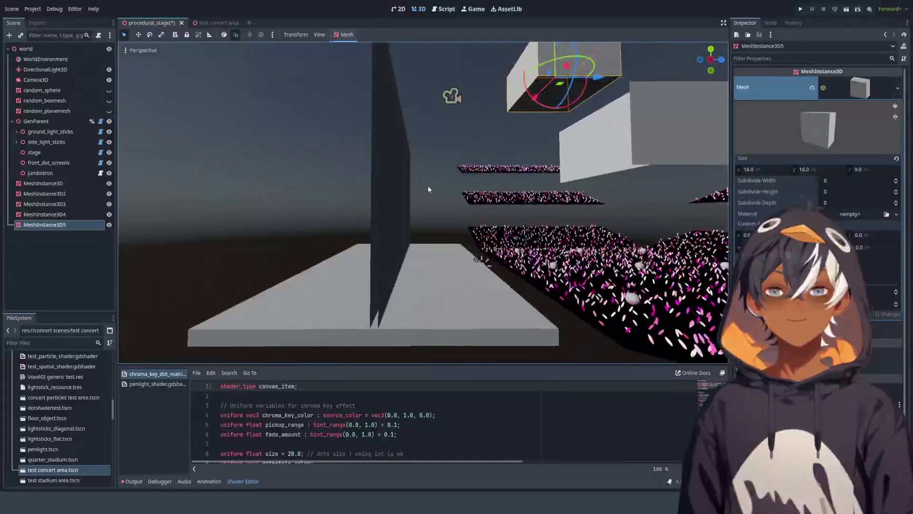
pyautogui.scroll(-3, 420, 187)
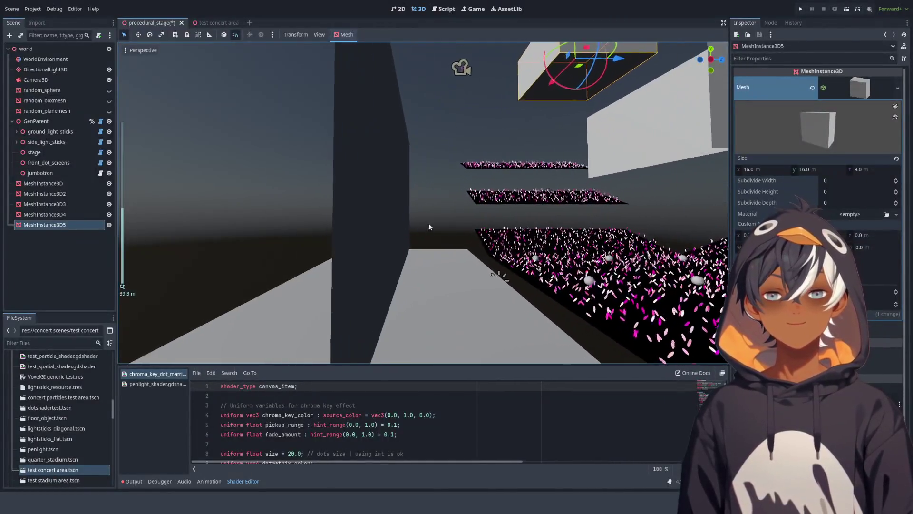
pyautogui.moveTo(429, 227)
pyautogui.mouseDown()
pyautogui.moveTo(429, 204)
pyautogui.moveTo(433, 215)
pyautogui.mouseUp()
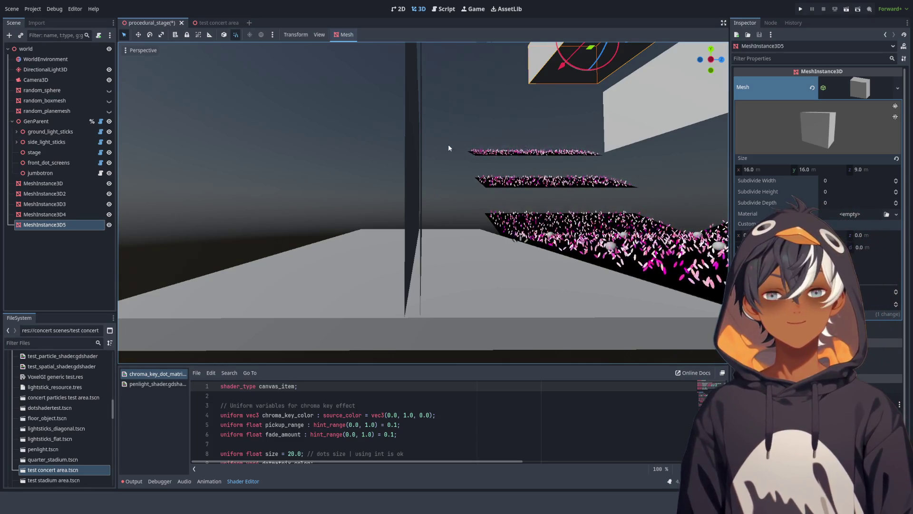
pyautogui.scroll(-5, 448, 144)
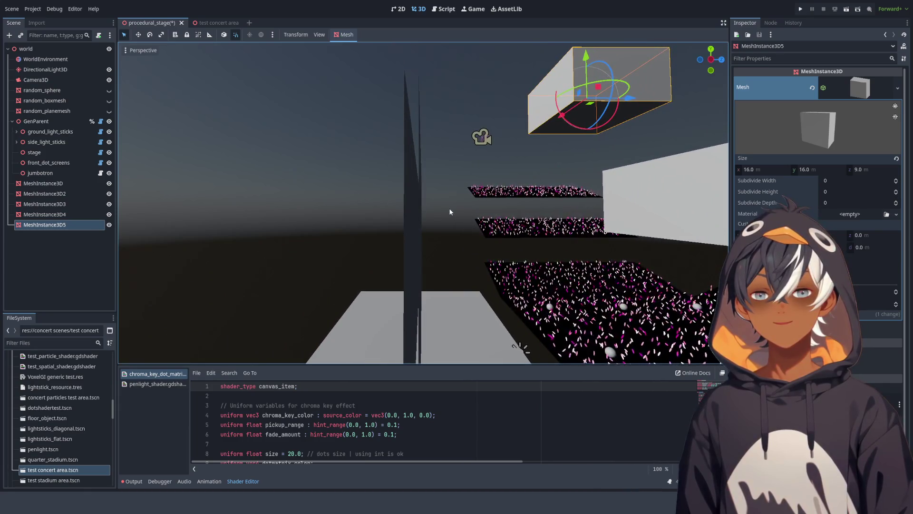
pyautogui.moveTo(501, 217)
pyautogui.mouseDown()
pyautogui.moveTo(501, 147)
pyautogui.moveTo(518, 161)
pyautogui.moveTo(489, 259)
pyautogui.moveTo(477, 242)
pyautogui.moveTo(520, 207)
pyautogui.moveTo(529, 215)
pyautogui.moveTo(481, 181)
pyautogui.moveTo(622, 169)
pyautogui.moveTo(546, 135)
pyautogui.moveTo(421, 148)
pyautogui.moveTo(490, 208)
pyautogui.moveTo(469, 197)
pyautogui.moveTo(485, 175)
pyautogui.moveTo(530, 184)
pyautogui.moveTo(459, 141)
pyautogui.moveTo(241, 148)
pyautogui.mouseUp()
pyautogui.scroll(-5, 242, 147)
pyautogui.moveTo(248, 191)
pyautogui.mouseDown()
pyautogui.moveTo(381, 159)
pyautogui.moveTo(395, 187)
pyautogui.moveTo(387, 173)
pyautogui.moveTo(431, 147)
pyautogui.moveTo(433, 116)
pyautogui.moveTo(410, 121)
pyautogui.moveTo(419, 171)
pyautogui.moveTo(422, 116)
pyautogui.moveTo(420, 182)
pyautogui.moveTo(430, 161)
pyautogui.moveTo(428, 173)
pyautogui.mouseUp()
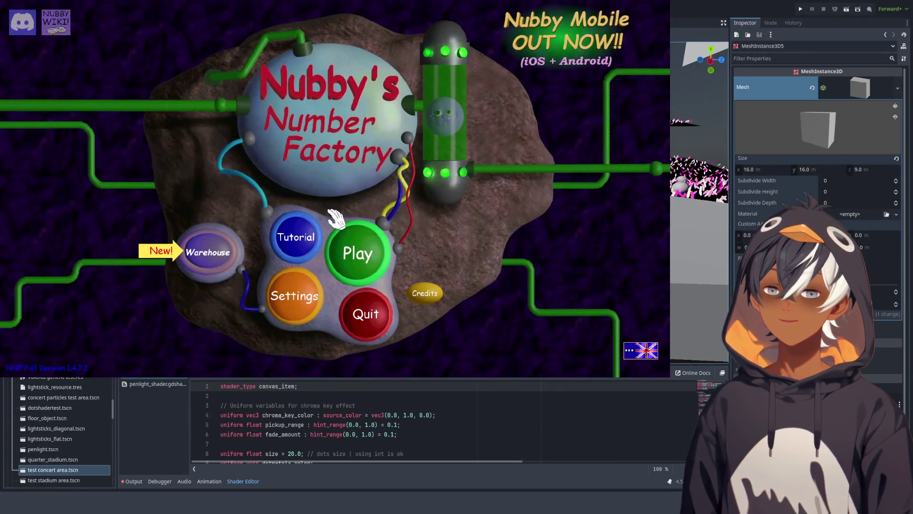
# Step: Start a Classic Mode run with the default supervisor and dismiss the Zone 1 intro
pyautogui.click(357, 250)
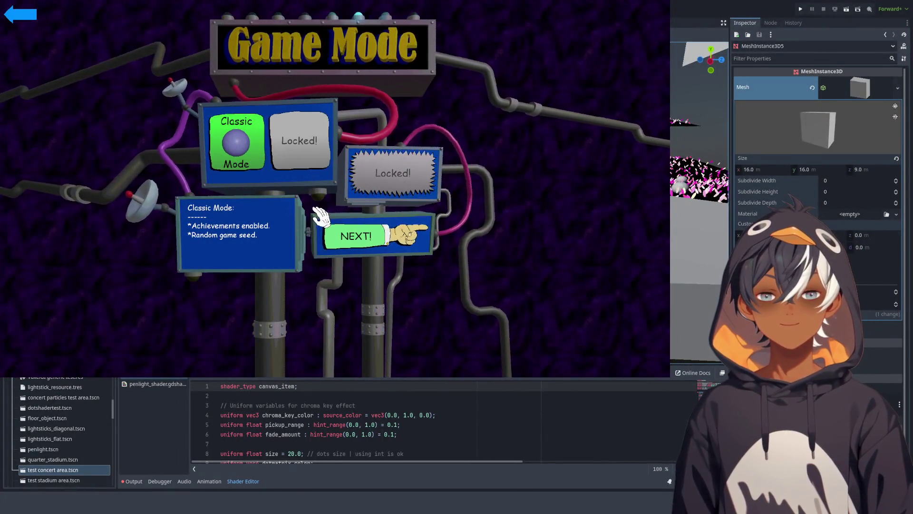
pyautogui.click(333, 228)
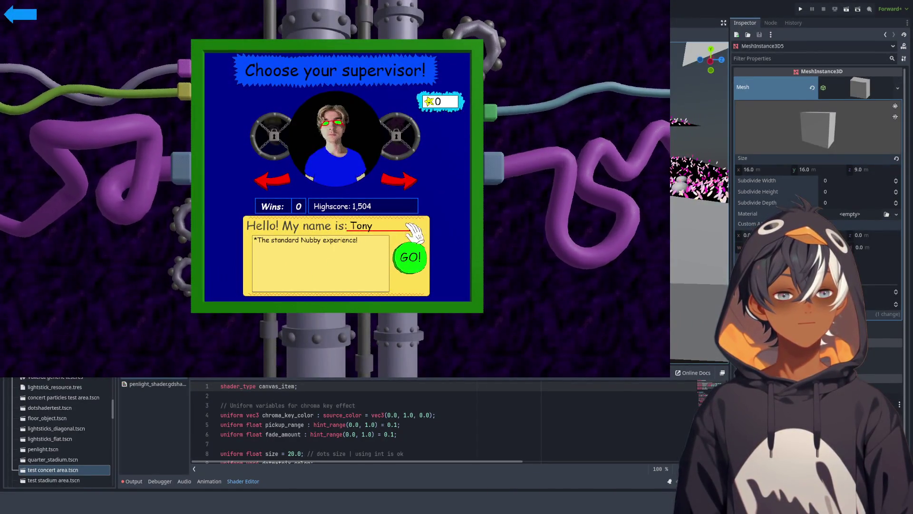
pyautogui.click(409, 257)
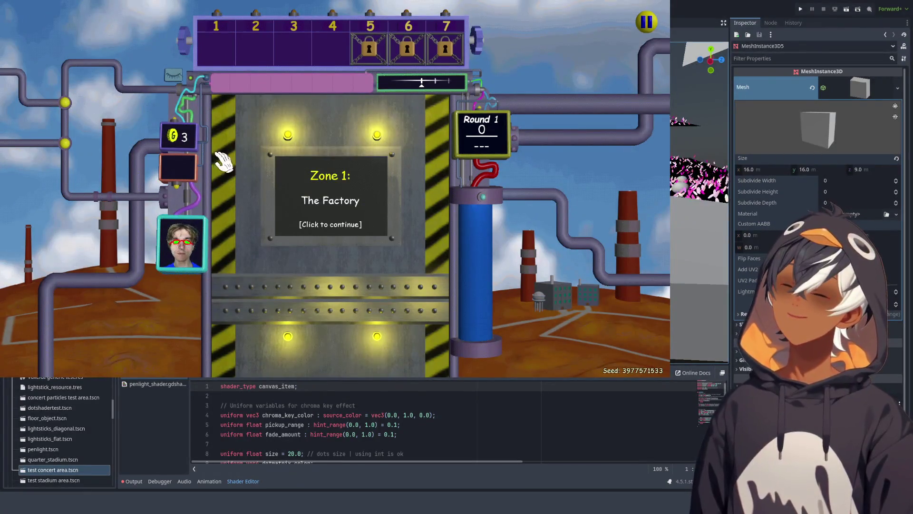
pyautogui.click(347, 204)
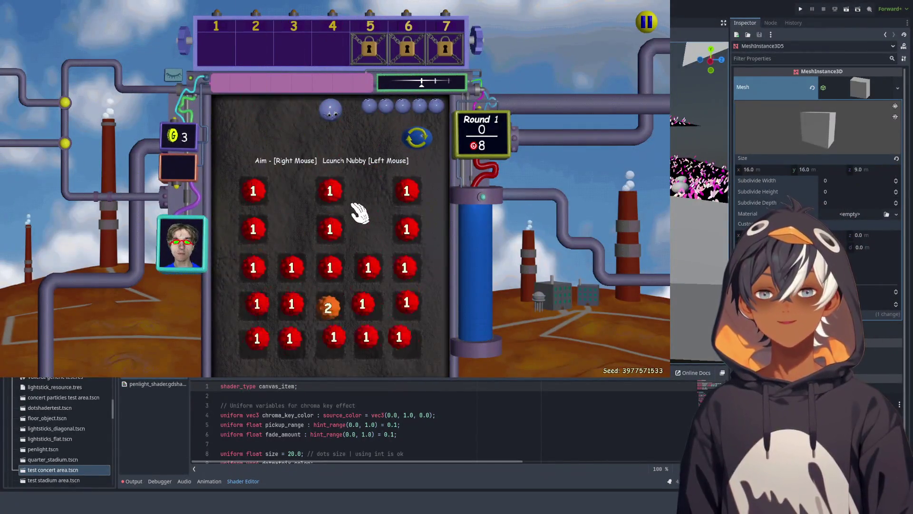
# Step: Launch balls through rounds 1–4 until the Nubby-Mart shop opens with 9 coins
pyautogui.click(356, 194)
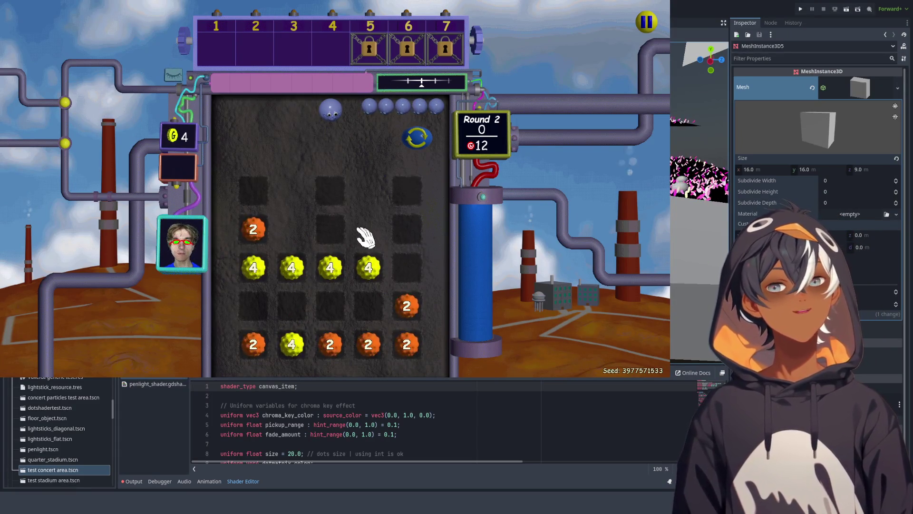
pyautogui.click(288, 258)
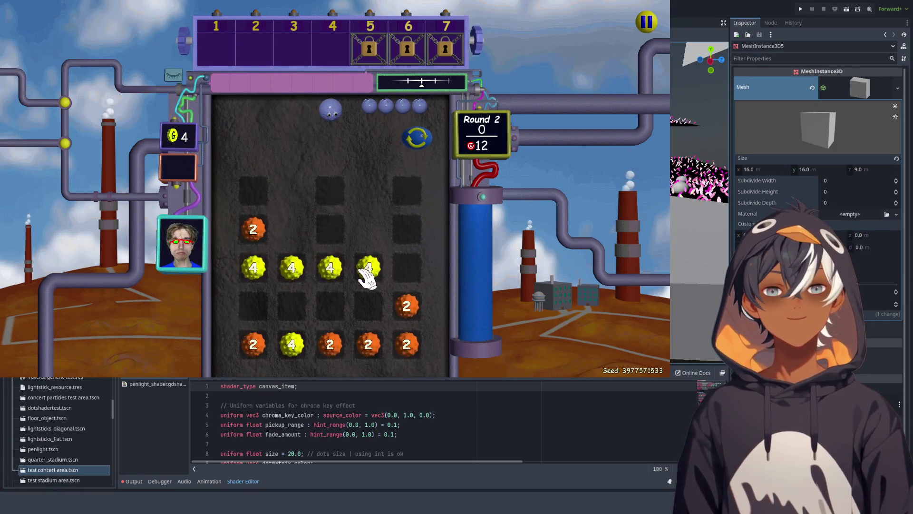
pyautogui.click(295, 269)
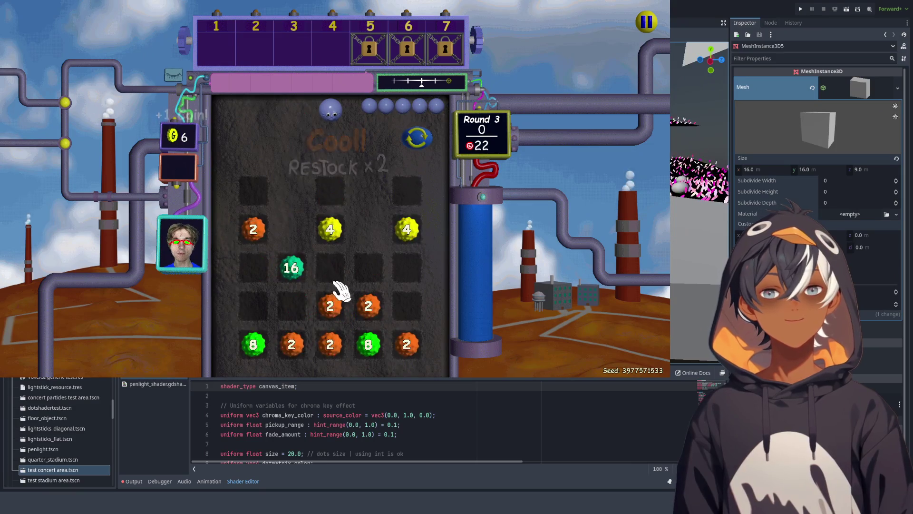
pyautogui.click(287, 283)
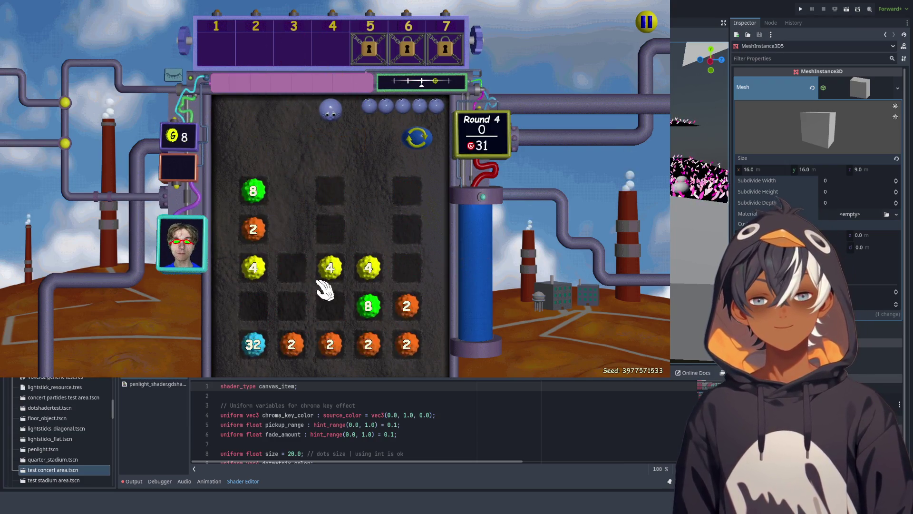
pyautogui.click(341, 287)
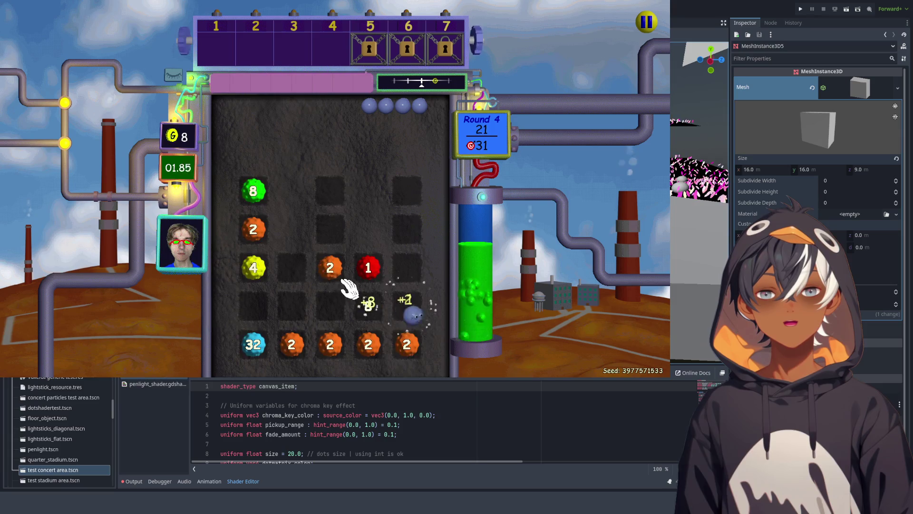
pyautogui.click(330, 273)
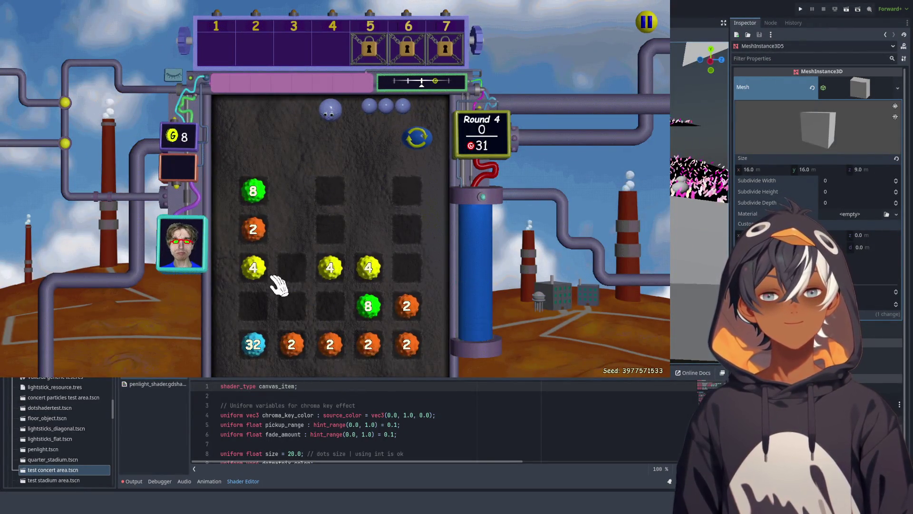
pyautogui.click(318, 162)
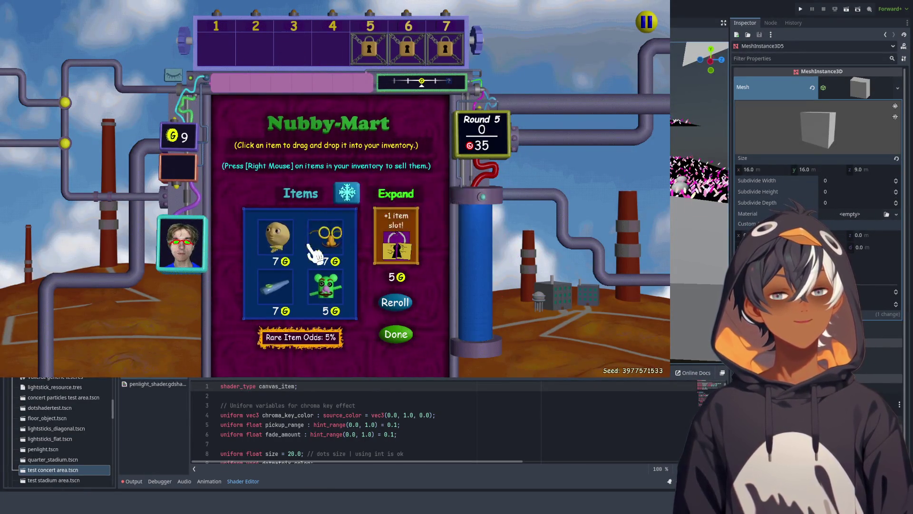
# Step: Buy Poop Butt into inventory slot 1 and leave the shop
pyautogui.moveTo(279, 236)
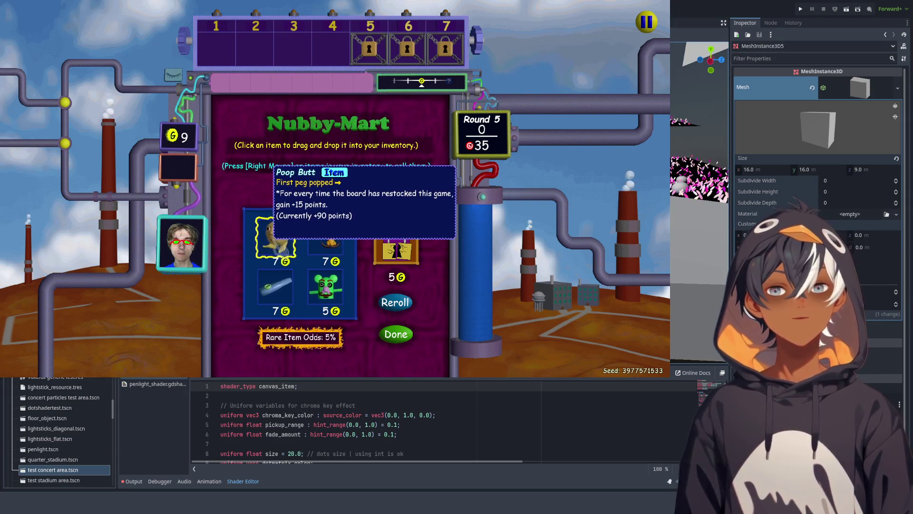
pyautogui.moveTo(278, 236); pyautogui.dragTo(217, 47)
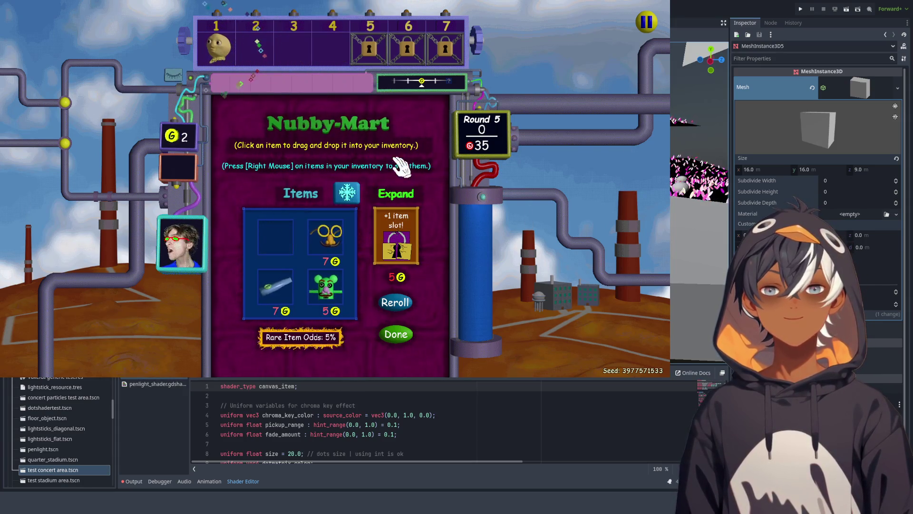
pyautogui.click(401, 334)
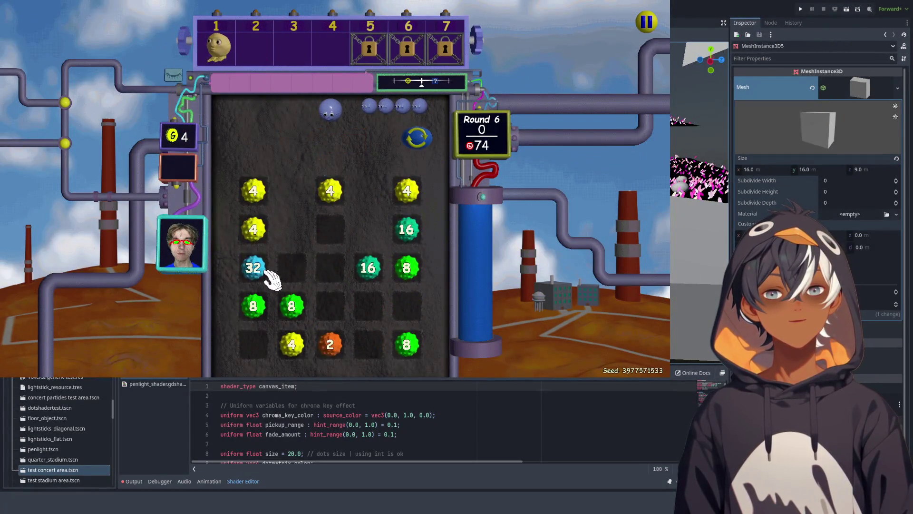
# Step: Launch balls through the special round and rounds 5–8, reaching 151 points
pyautogui.click(312, 160)
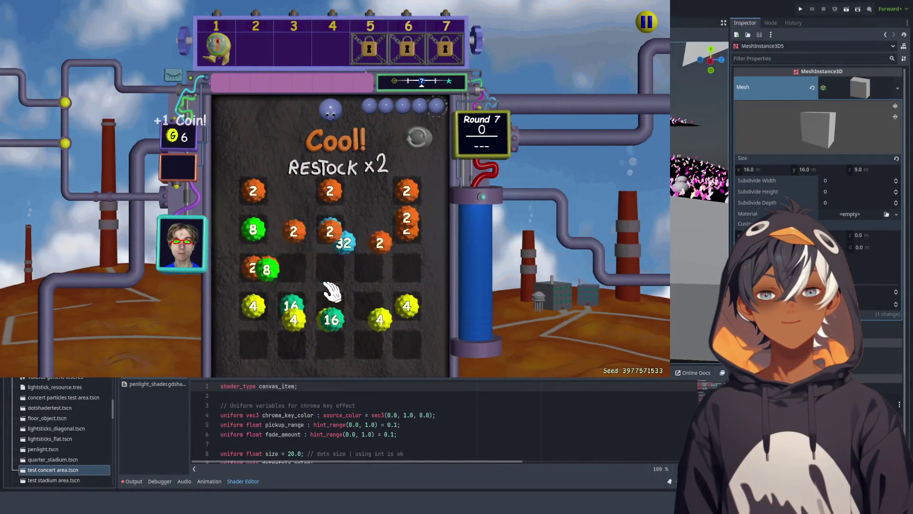
pyautogui.click(346, 271)
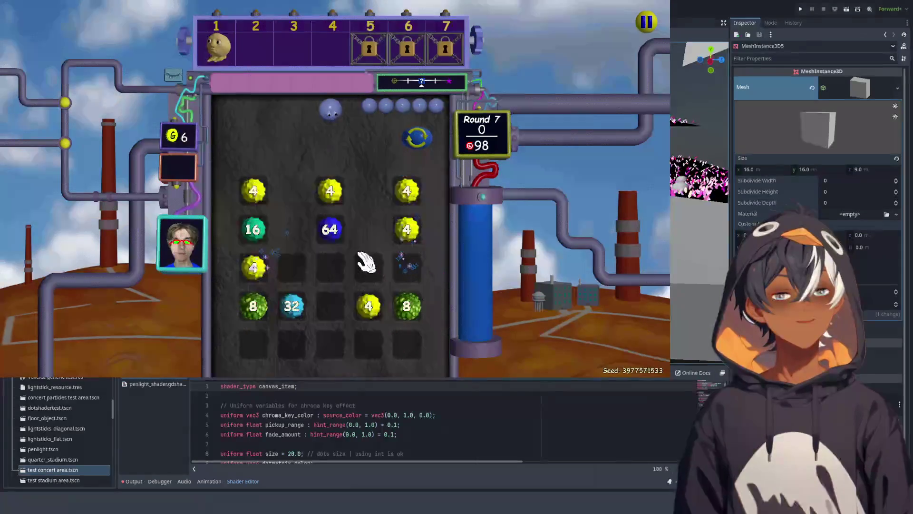
pyautogui.click(394, 268)
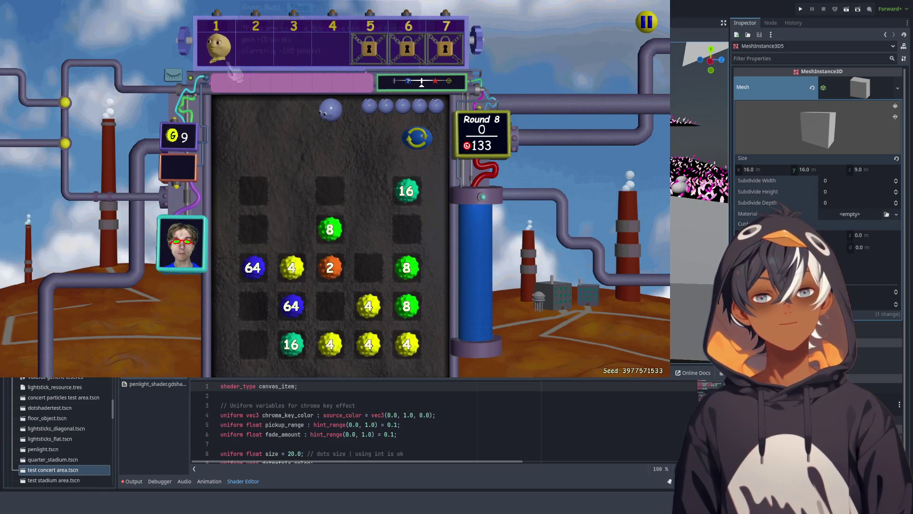
pyautogui.moveTo(229, 65)
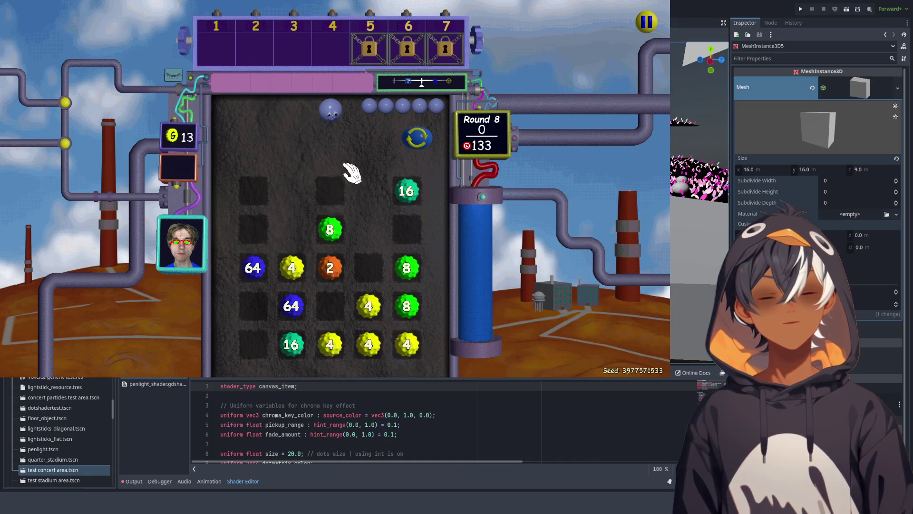
pyautogui.click(333, 230)
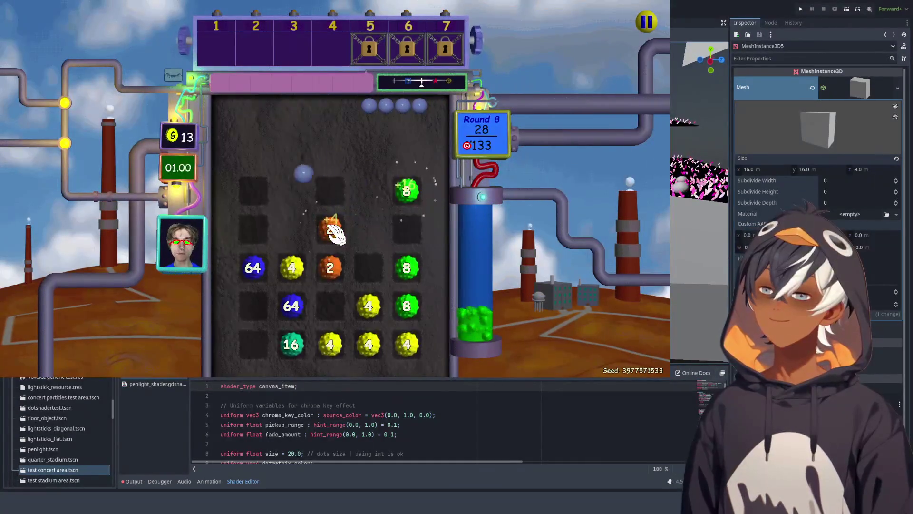
pyautogui.click(335, 233)
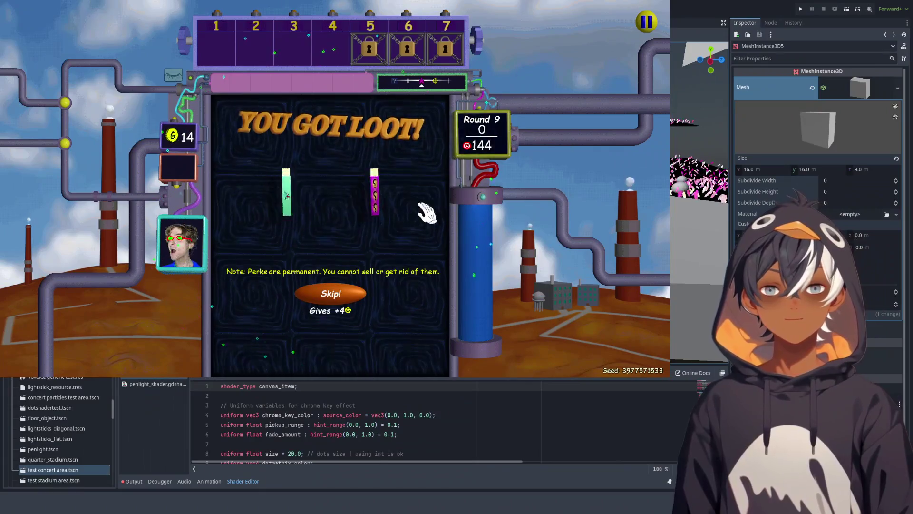
# Step: Take the coins instead of perks and launch balls to finish the round
pyautogui.click(343, 286)
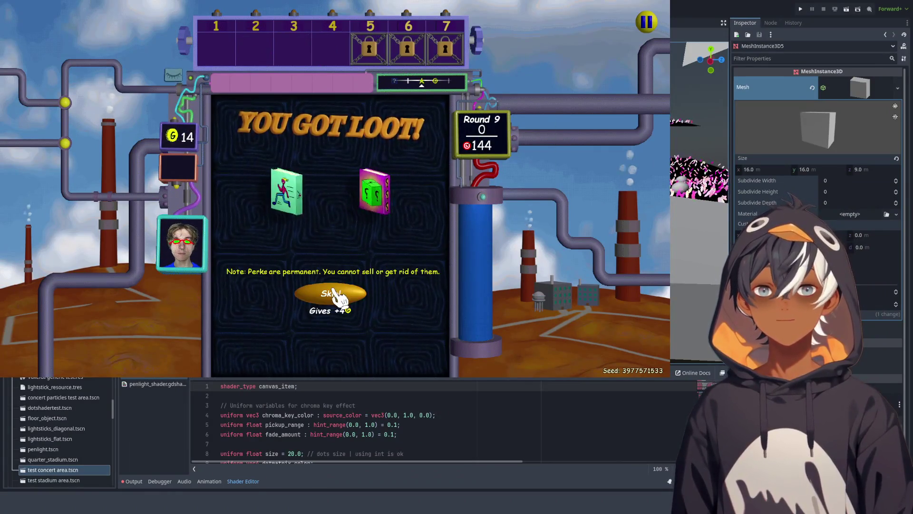
pyautogui.click(295, 267)
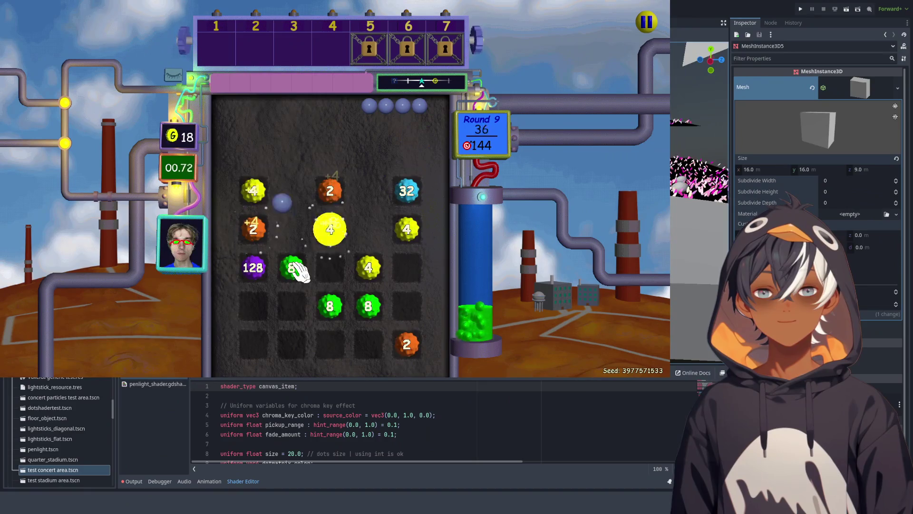
pyautogui.click(295, 269)
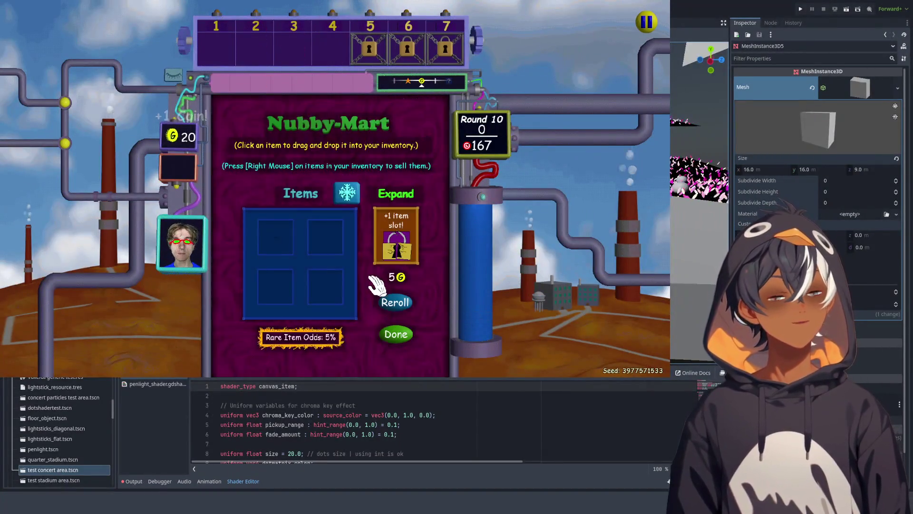
# Step: Buy an extra inventory slot, try feeding Soup Crackers in the Café, and grab the skull item
pyautogui.click(397, 245)
pyautogui.click(396, 334)
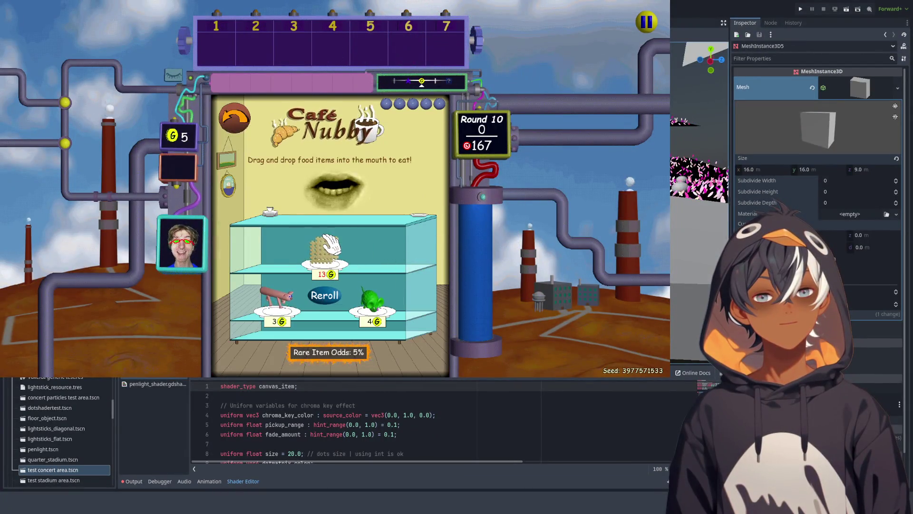
pyautogui.moveTo(325, 250)
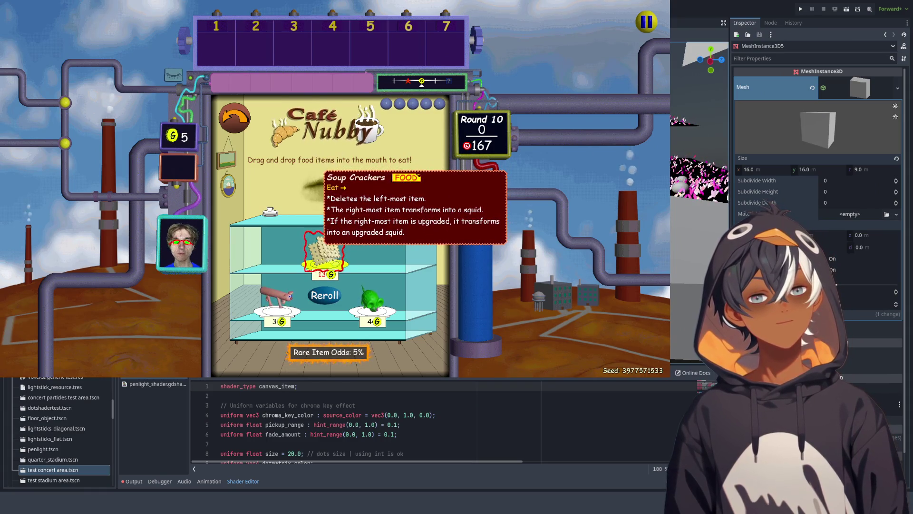
pyautogui.moveTo(325, 249)
pyautogui.mouseDown()
pyautogui.moveTo(333, 219)
pyautogui.moveTo(314, 266)
pyautogui.mouseUp()
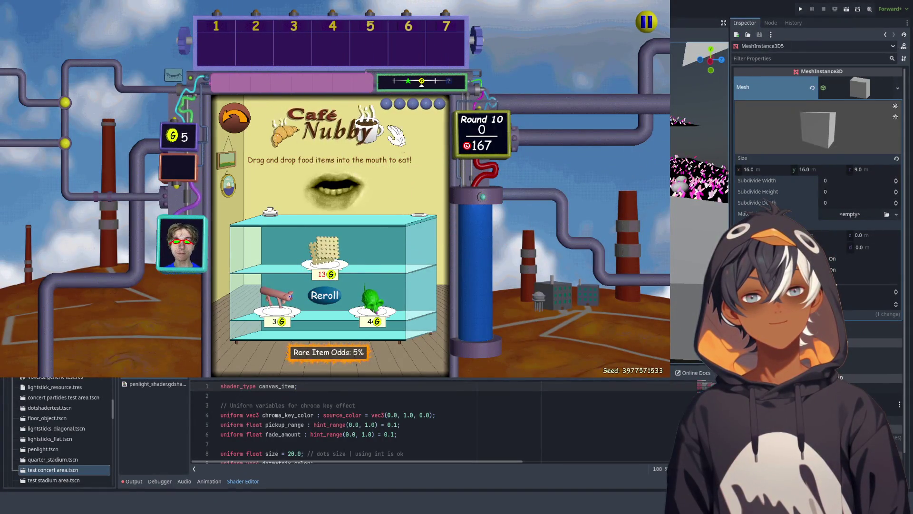
pyautogui.click(240, 118)
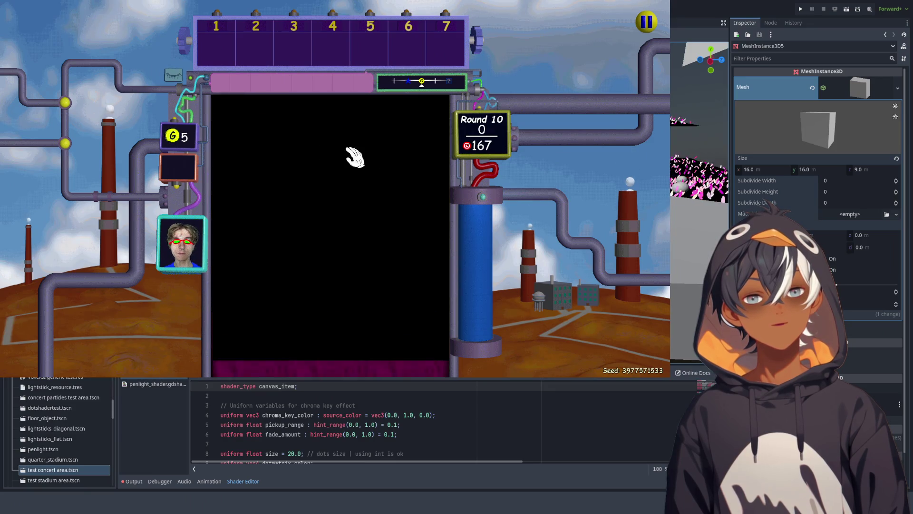
pyautogui.moveTo(218, 64); pyautogui.dragTo(220, 66)
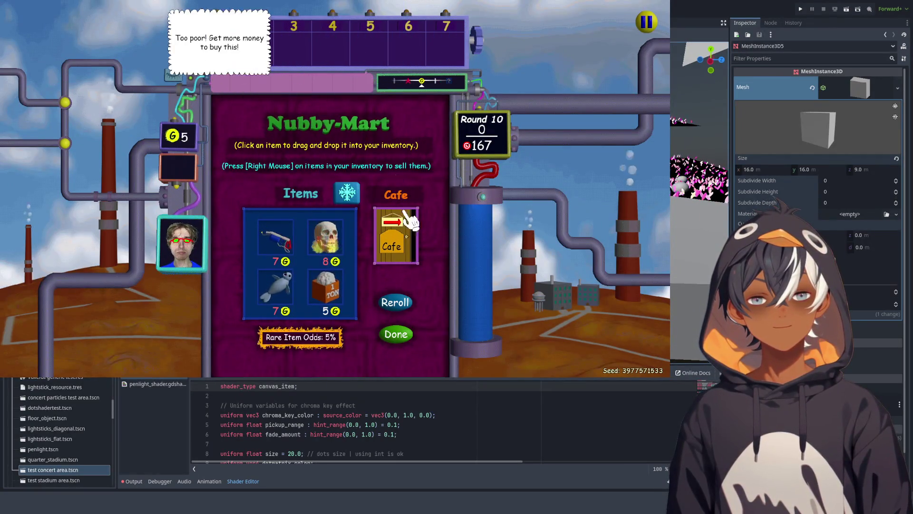
pyautogui.click(395, 334)
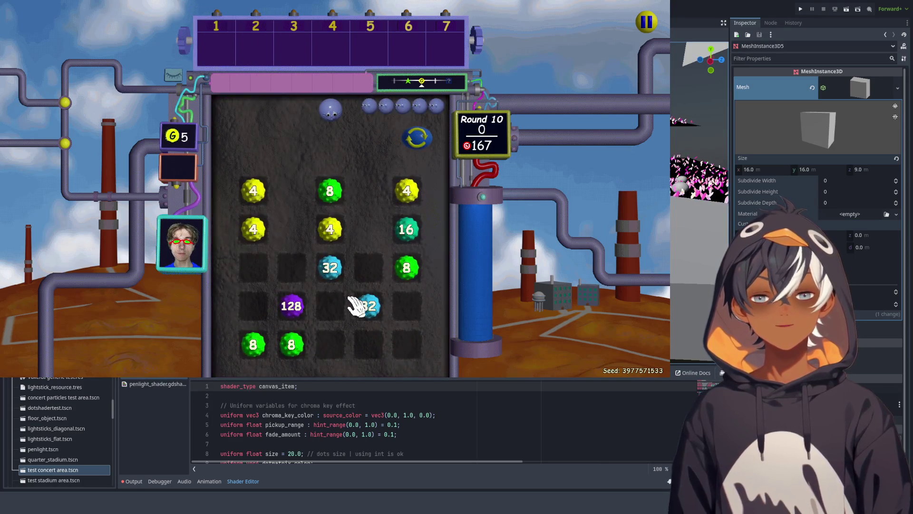
# Step: Drop balls, end the round, start the Sneaky Snipers special round 12, then close the game
pyautogui.click(339, 235)
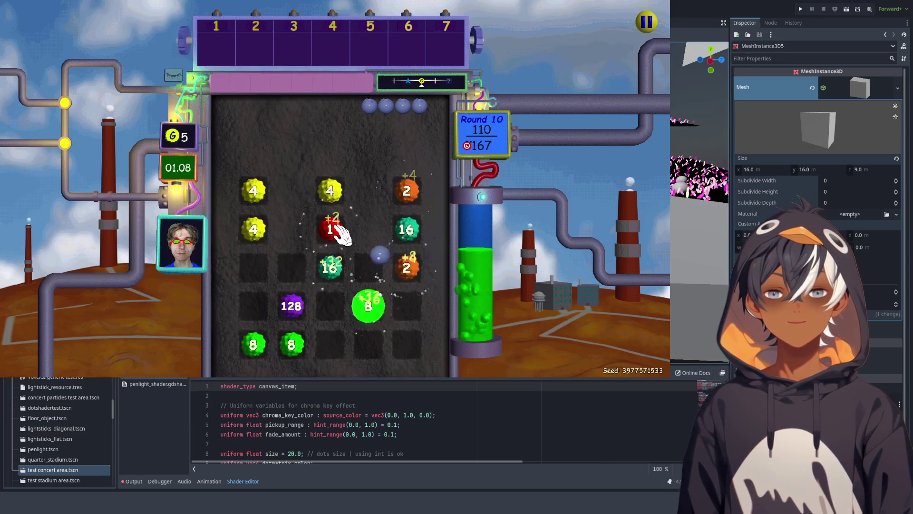
pyautogui.click(291, 309)
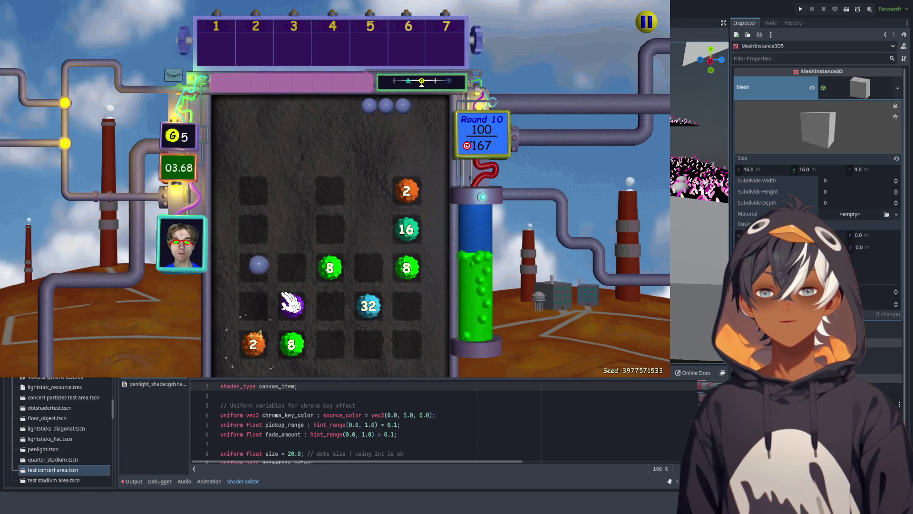
pyautogui.click(331, 131)
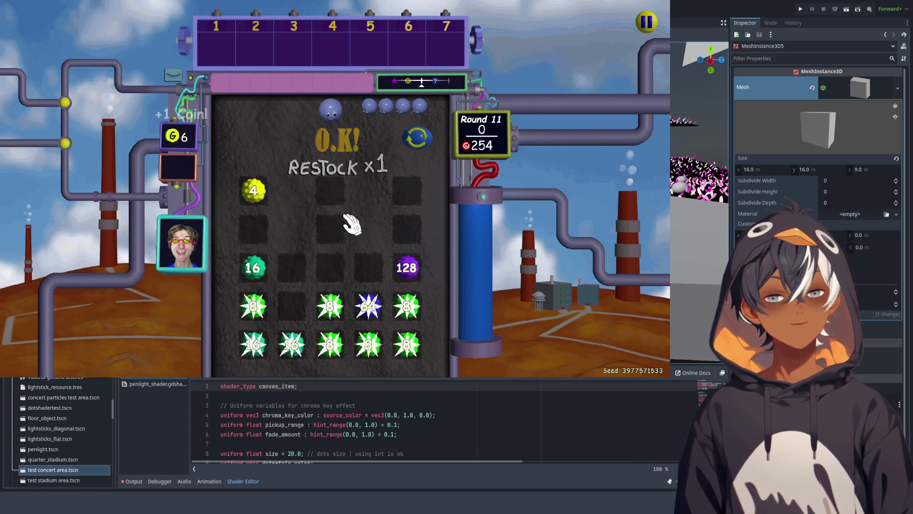
pyautogui.click(357, 313)
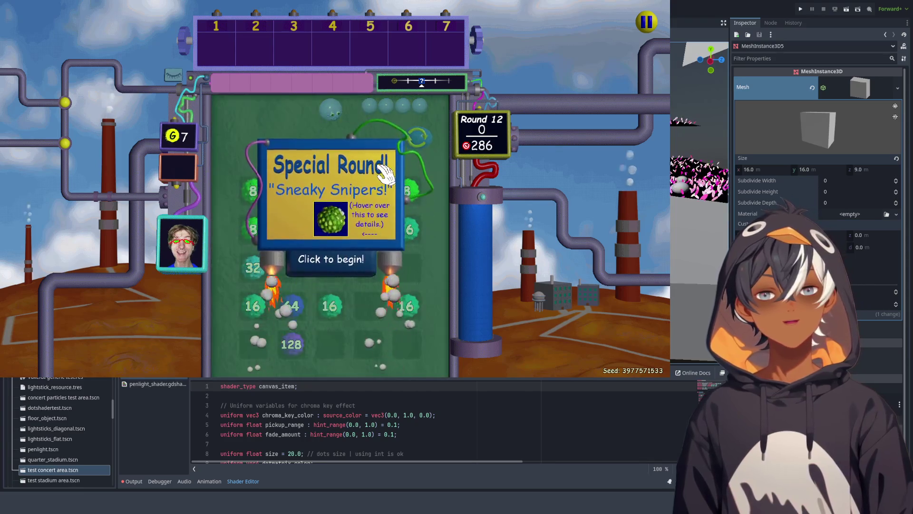
pyautogui.click(350, 262)
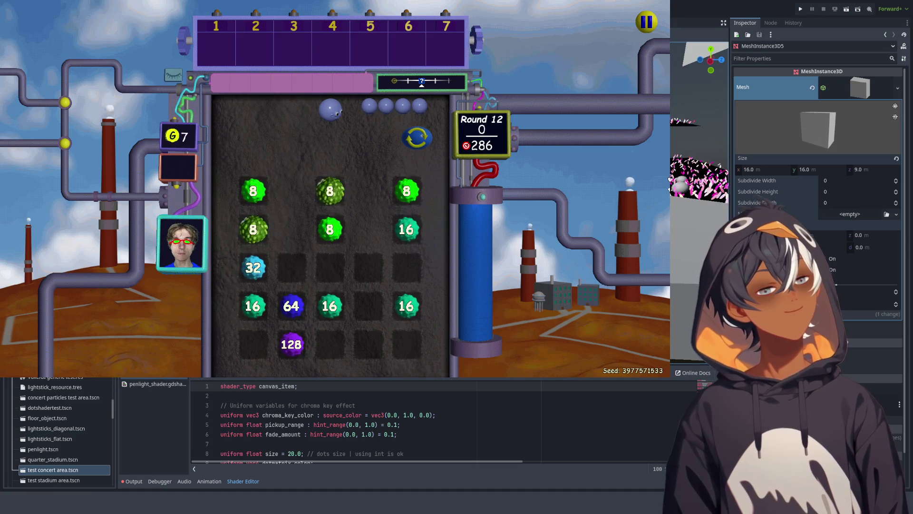
pyautogui.hotkey('alt', 'F4')
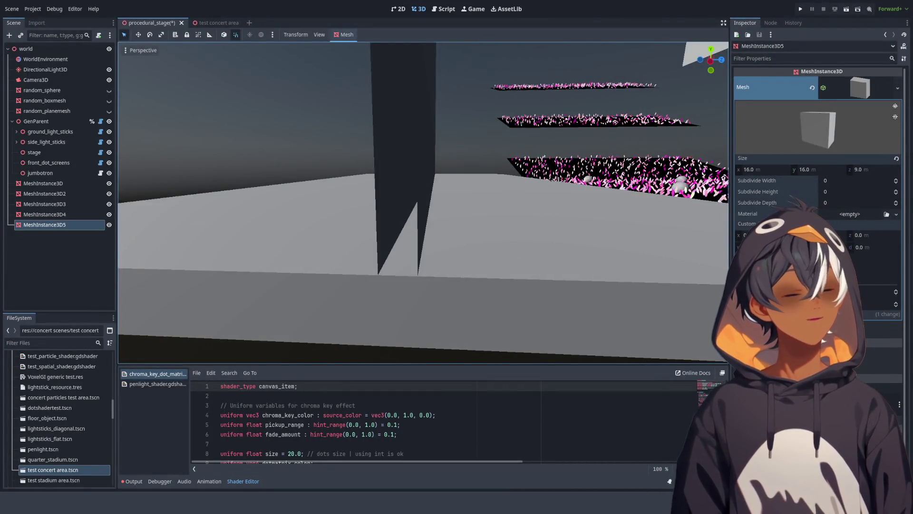
# Step: Orbit over the grey stage and pink particle crowd, then switch to the test concert area scene
pyautogui.moveTo(571, 118)
pyautogui.mouseDown()
pyautogui.moveTo(533, 171)
pyautogui.moveTo(449, 147)
pyautogui.mouseUp()
pyautogui.moveTo(351, 164)
pyautogui.mouseDown()
pyautogui.moveTo(449, 199)
pyautogui.moveTo(503, 165)
pyautogui.moveTo(215, 231)
pyautogui.moveTo(316, 153)
pyautogui.moveTo(350, 147)
pyautogui.moveTo(399, 308)
pyautogui.moveTo(430, 183)
pyautogui.moveTo(507, 178)
pyautogui.mouseUp()
pyautogui.click(225, 22)
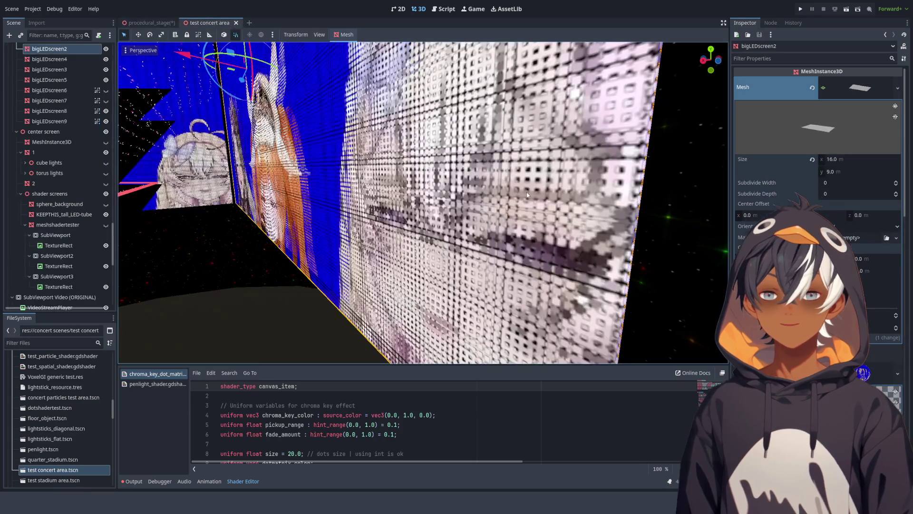
# Step: Zoom in on bigLEDscreen2's dot-matrix video and select the VideoStreamPlayer feeding it
pyautogui.moveTo(324, 159)
pyautogui.mouseDown()
pyautogui.moveTo(434, 125)
pyautogui.moveTo(443, 165)
pyautogui.moveTo(360, 233)
pyautogui.moveTo(435, 141)
pyautogui.moveTo(532, 176)
pyautogui.moveTo(438, 198)
pyautogui.moveTo(445, 169)
pyautogui.moveTo(536, 261)
pyautogui.mouseUp()
pyautogui.scroll(10, 458, 166)
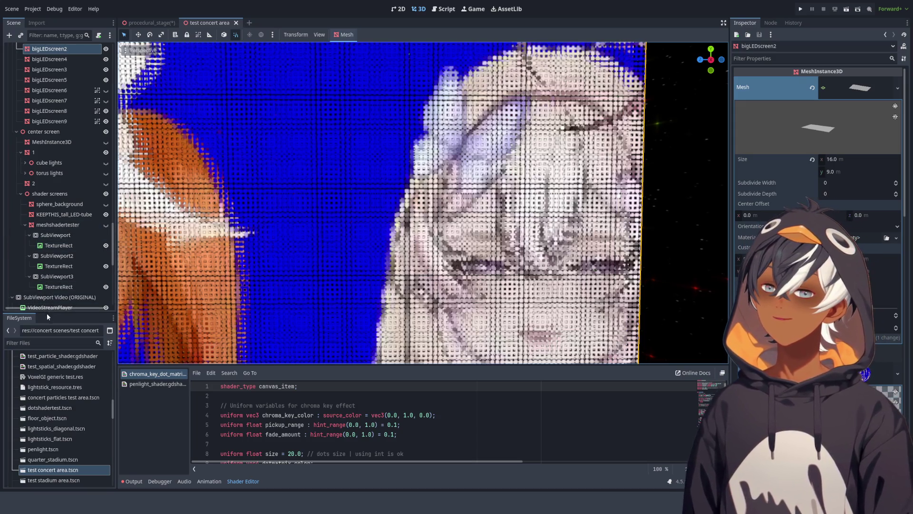
pyautogui.scroll(-10, 335, 190)
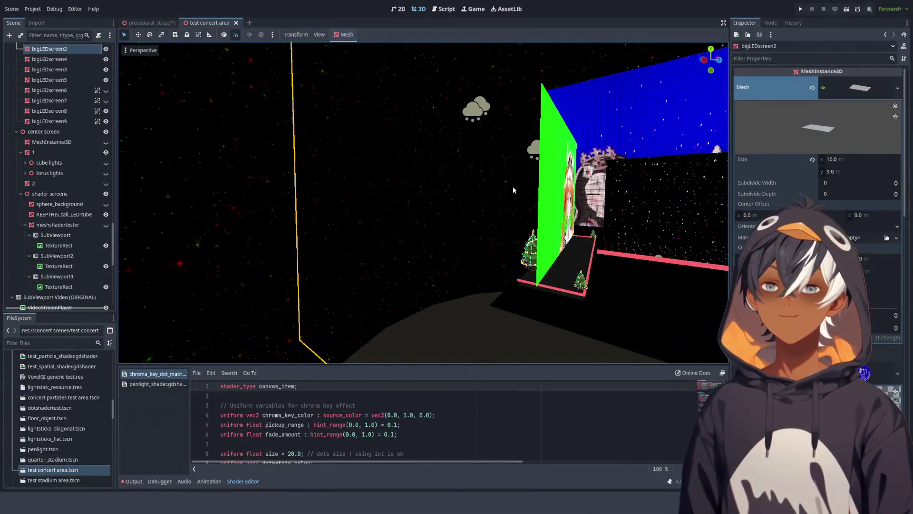
pyautogui.scroll(10, 476, 181)
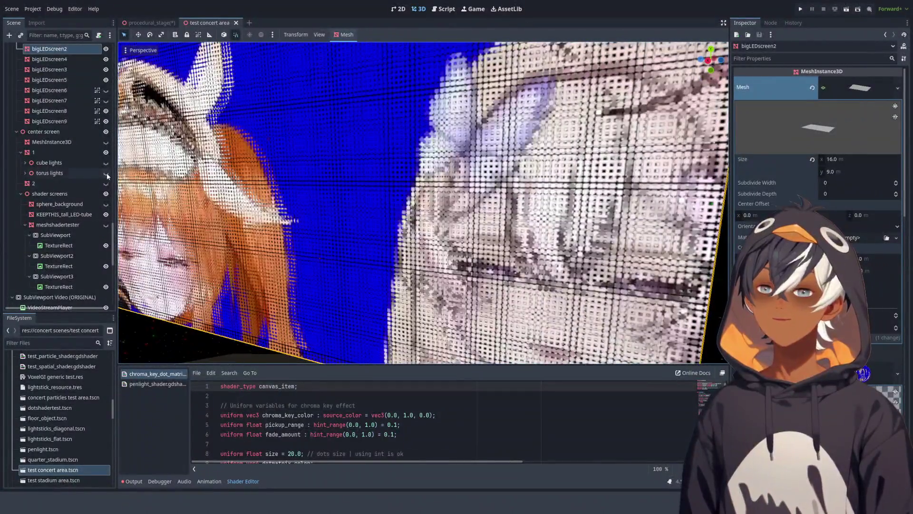
pyautogui.scroll(5, 306, 149)
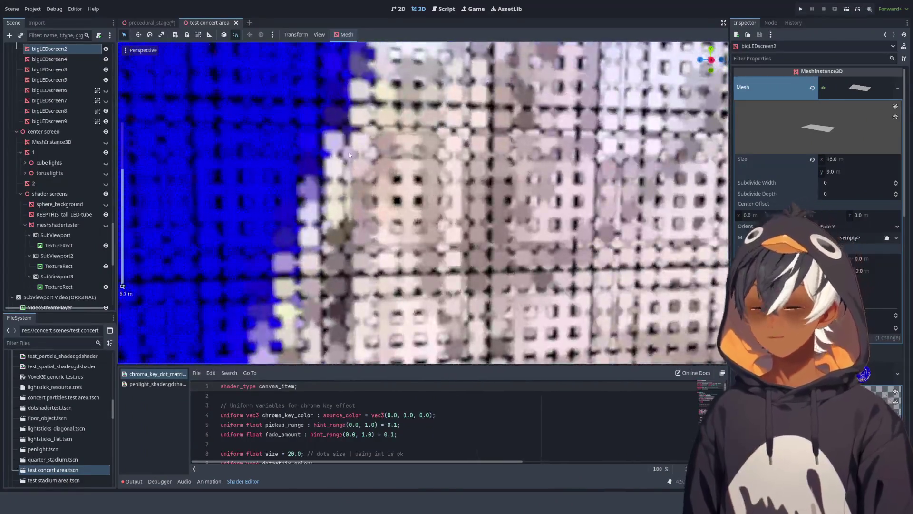
pyautogui.scroll(-3, 401, 181)
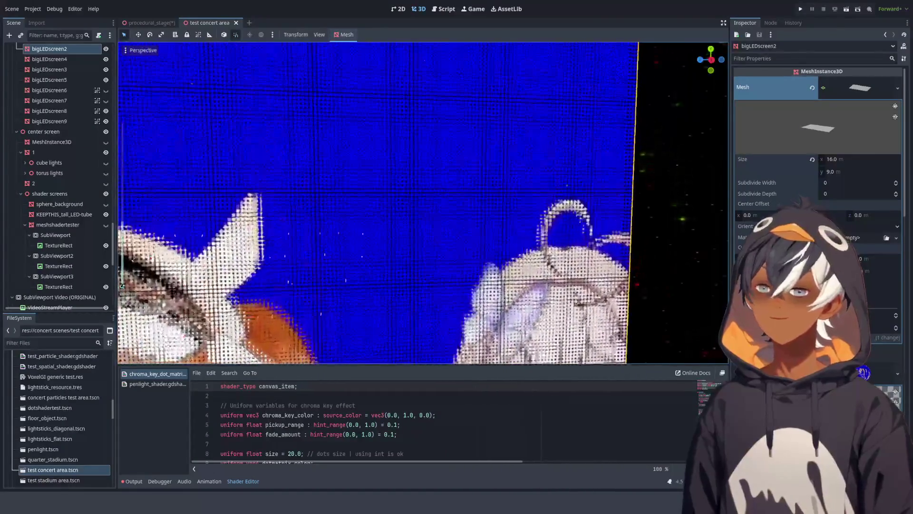
pyautogui.scroll(-5, 59, 149)
pyautogui.click(59, 135)
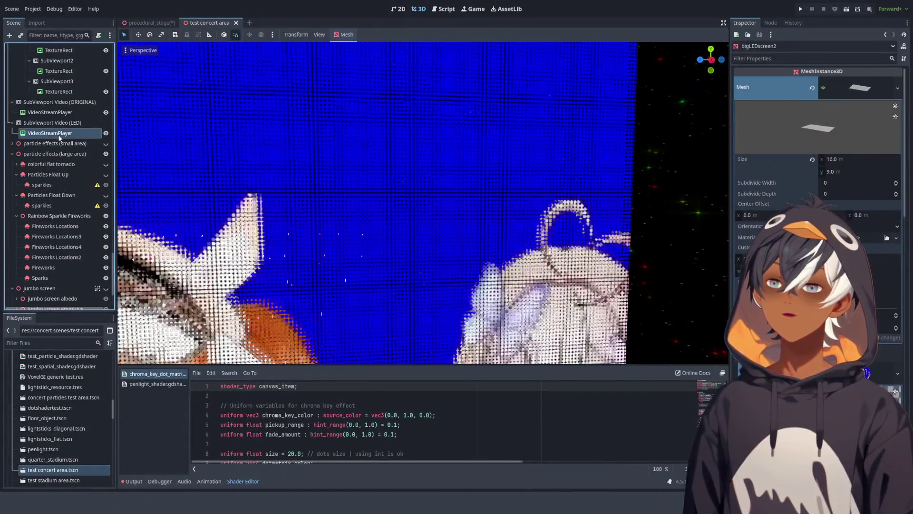
pyautogui.click(48, 122)
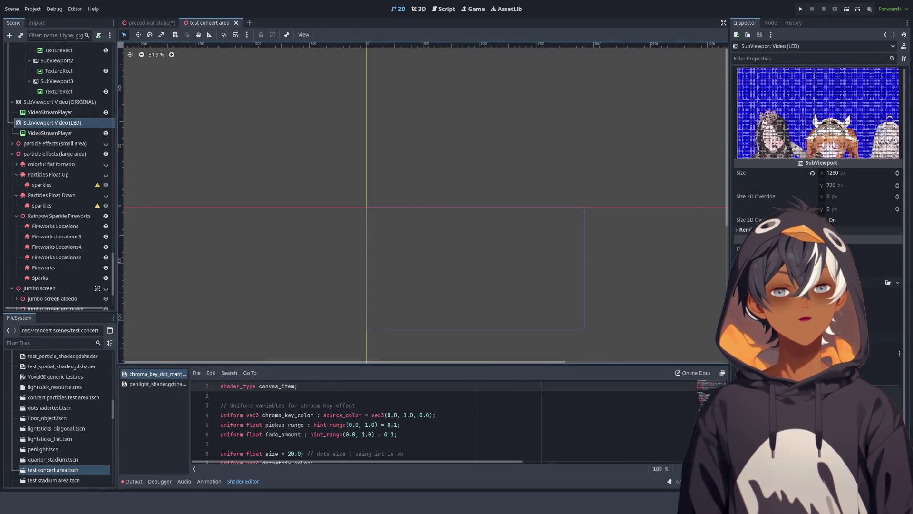
pyautogui.scroll(-2, 818, 143)
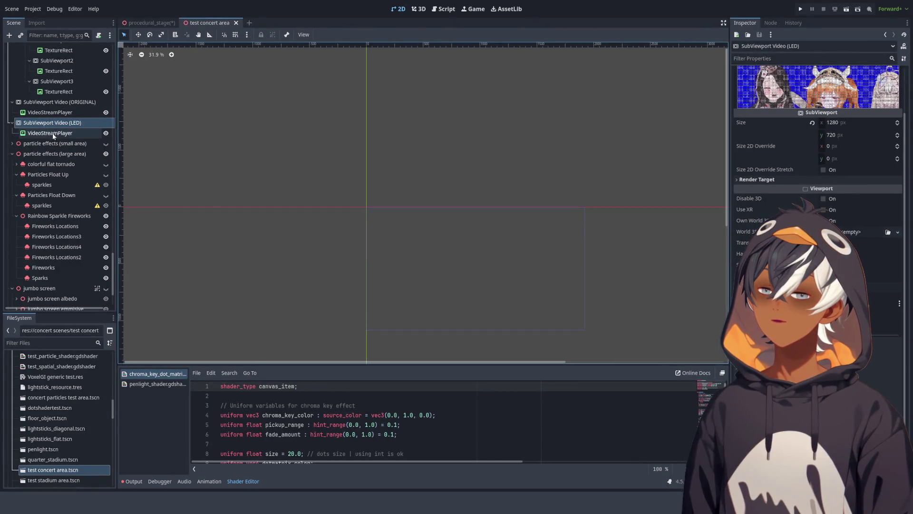
pyautogui.scroll(-10, 52, 132)
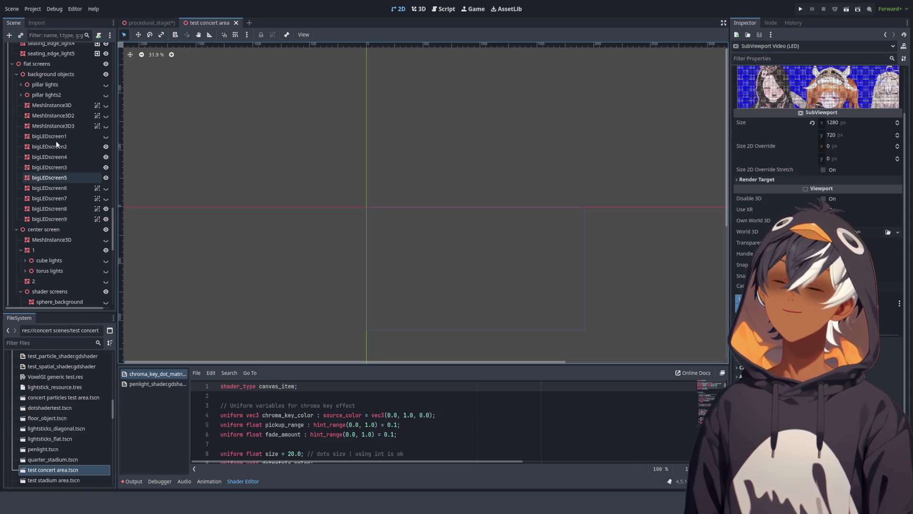
pyautogui.click(443, 9)
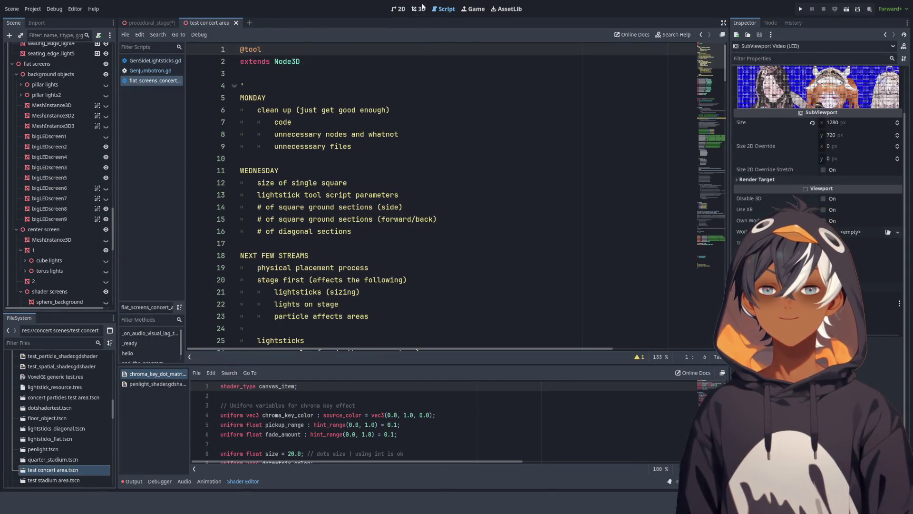
pyautogui.click(421, 8)
pyautogui.click(431, 139)
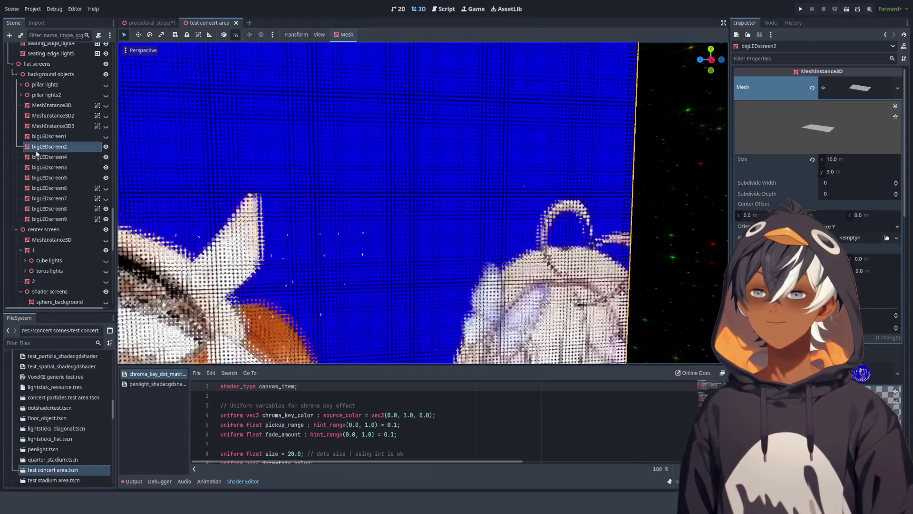
pyautogui.scroll(-10, 818, 285)
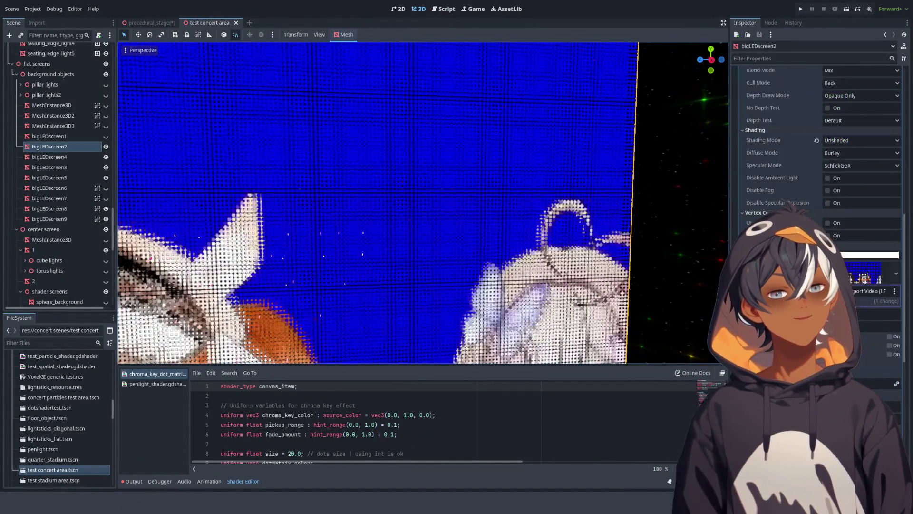
pyautogui.click(859, 295)
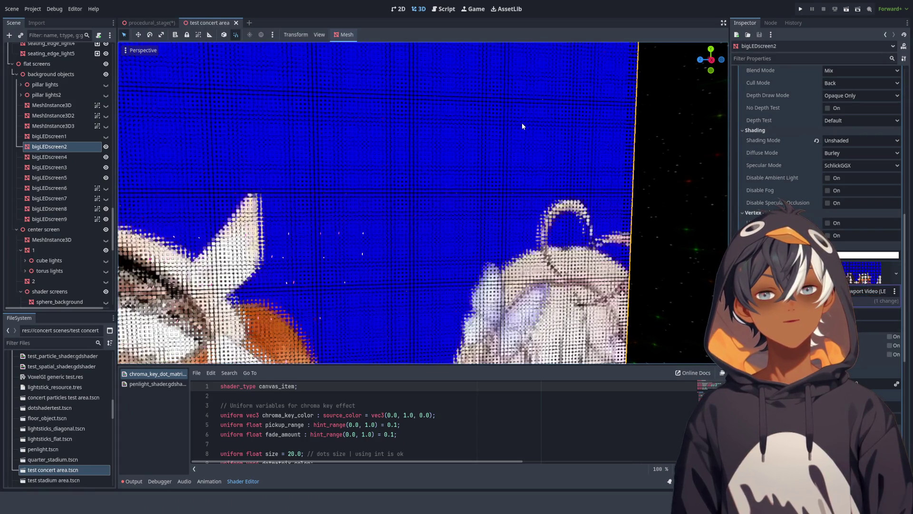
pyautogui.scroll(-3, 858, 276)
pyautogui.scroll(5, 858, 276)
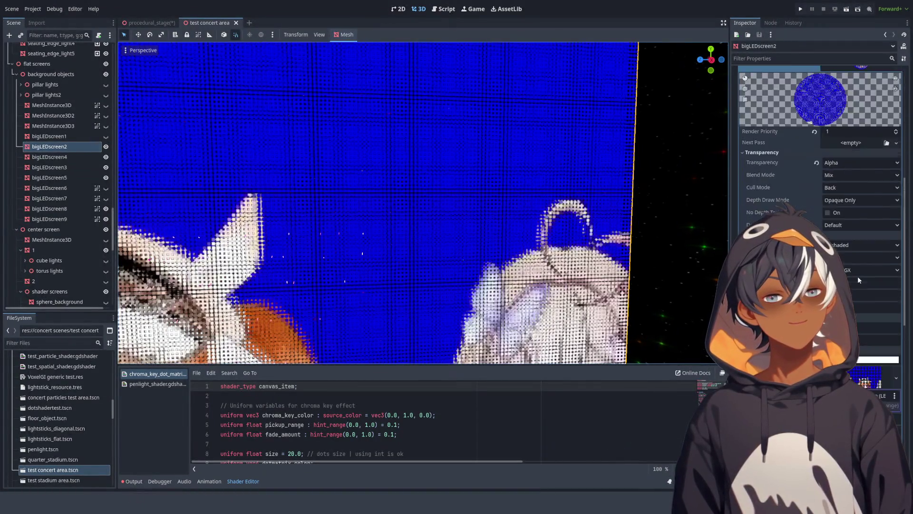
pyautogui.scroll(-5, 858, 271)
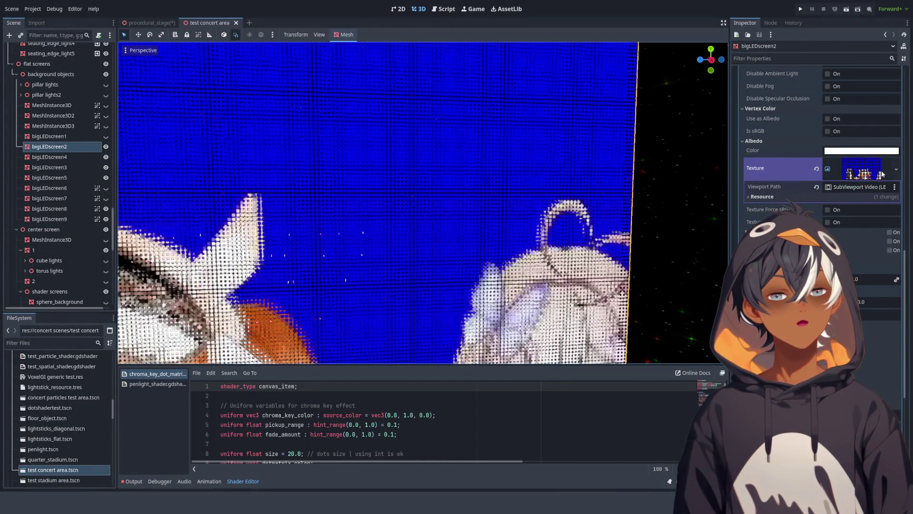
pyautogui.scroll(-10, 846, 219)
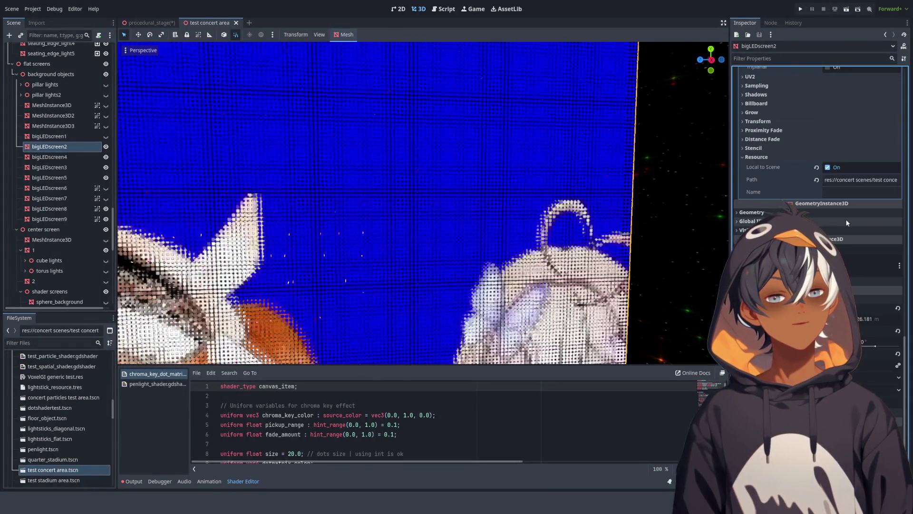
pyautogui.scroll(10, 846, 219)
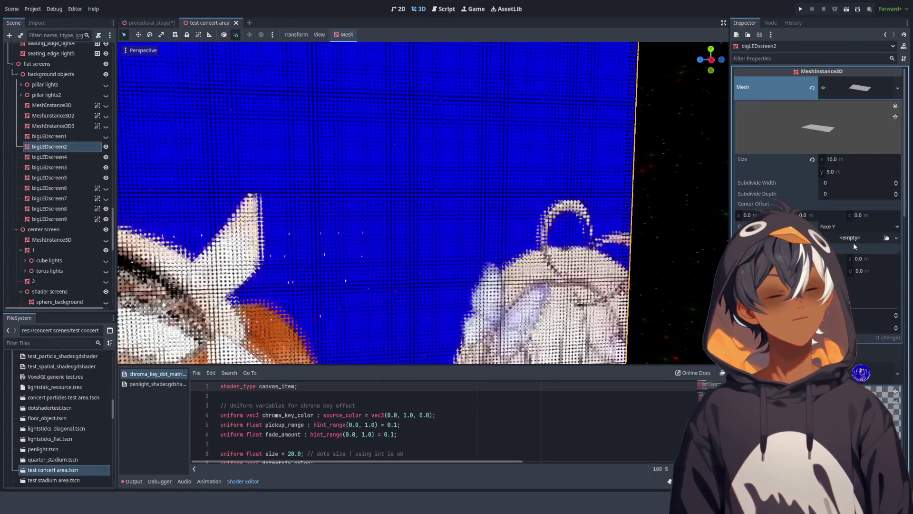
pyautogui.scroll(-5, 851, 240)
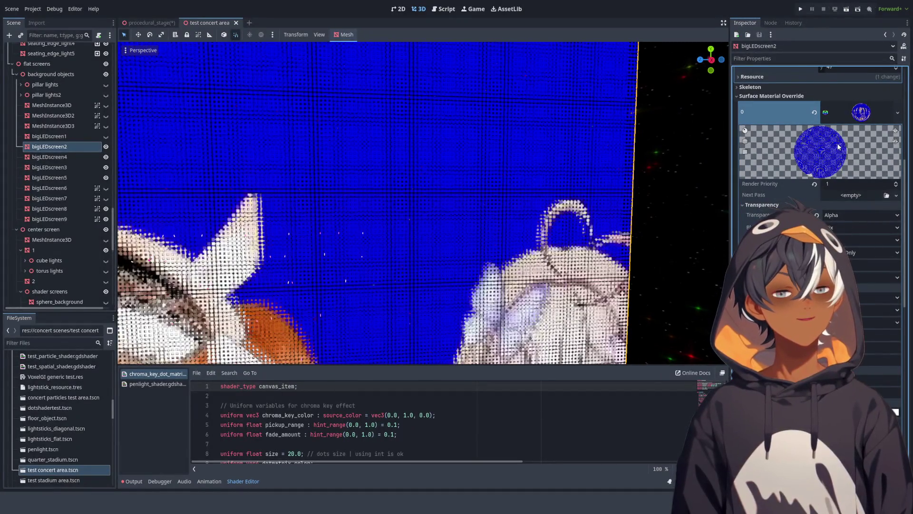
pyautogui.scroll(-5, 815, 199)
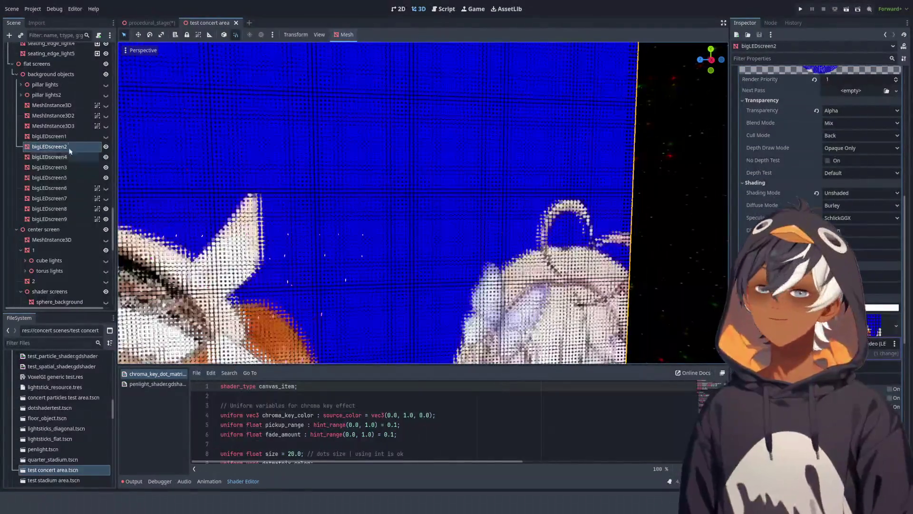
pyautogui.scroll(-5, 70, 156)
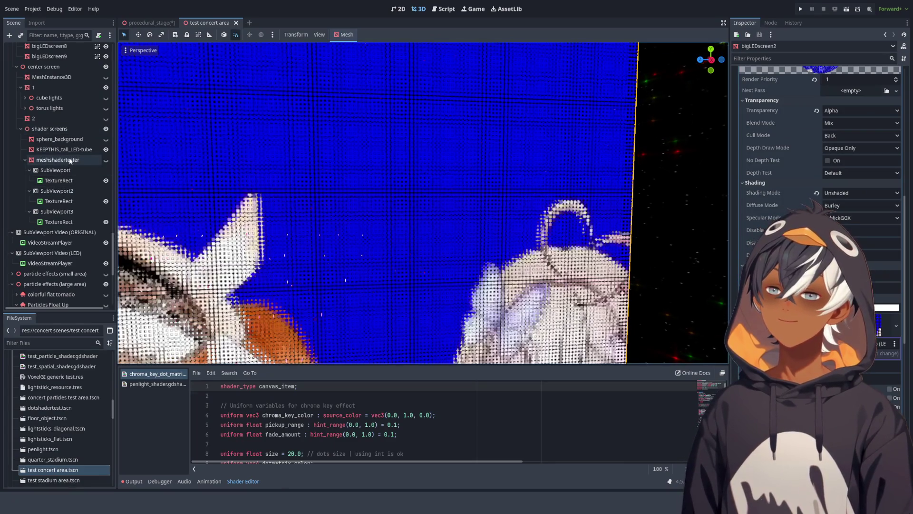
# Step: Inspect meshshadertester, its TextureRect, the LED video SubViewport and its VideoStreamPlayer's Material
pyautogui.click(70, 161)
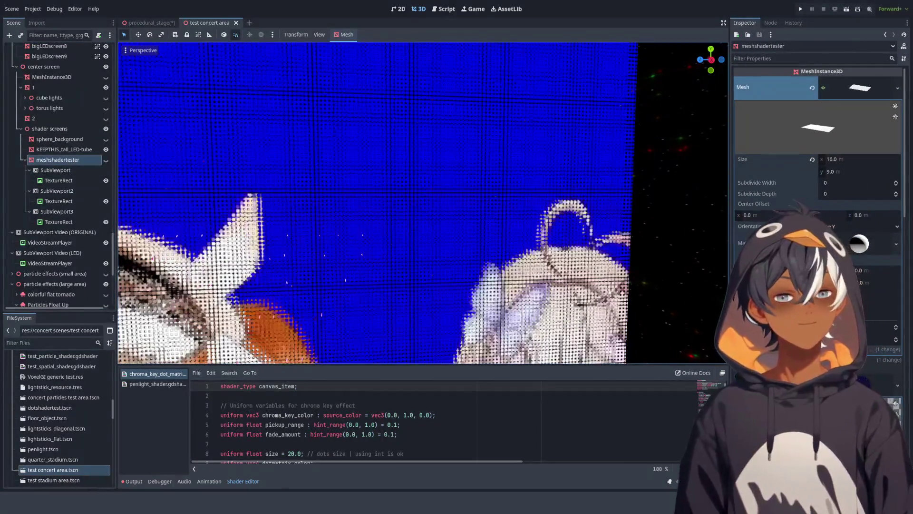
pyautogui.click(73, 179)
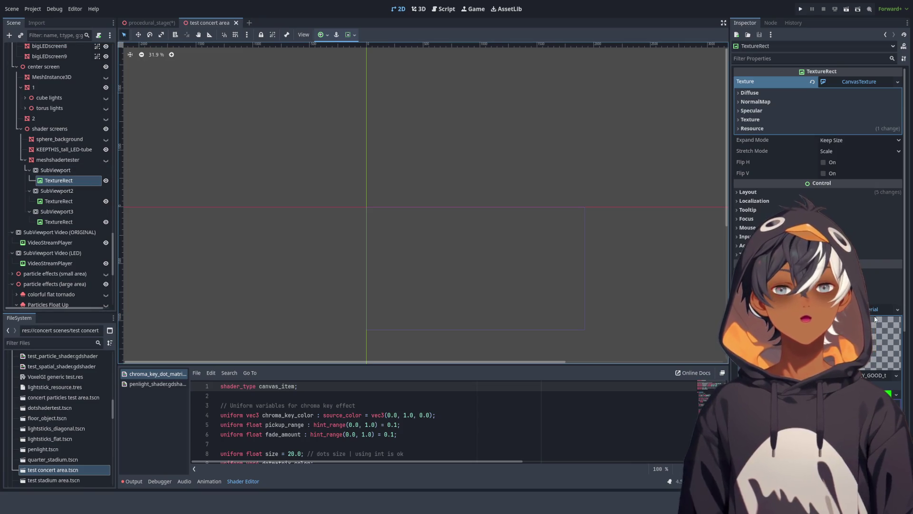
pyautogui.click(418, 8)
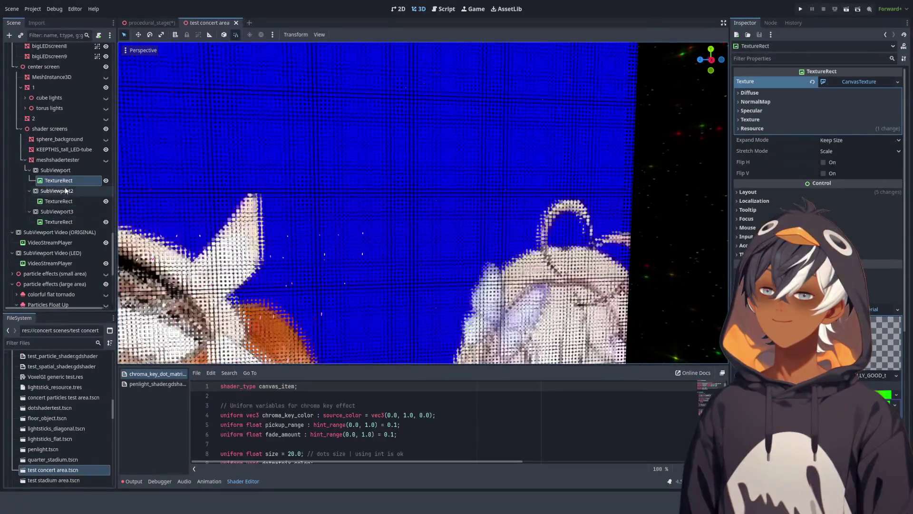
pyautogui.scroll(-3, 65, 191)
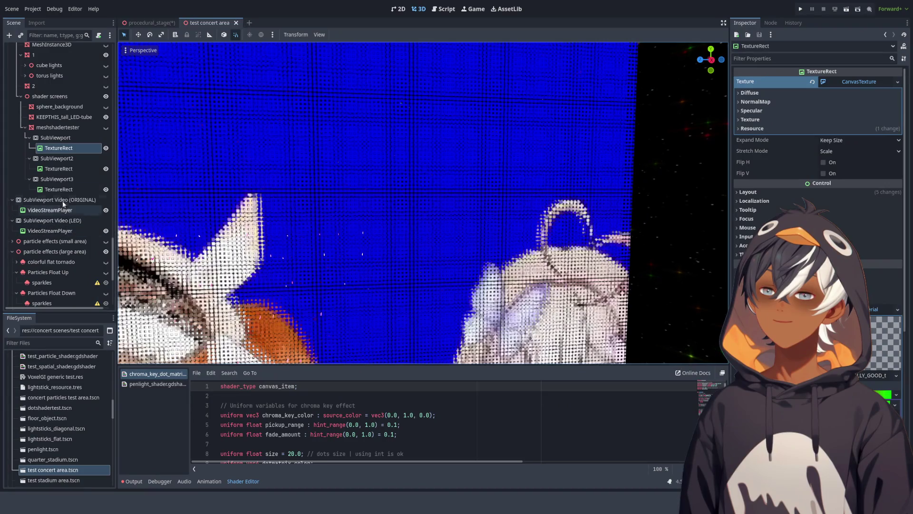
pyautogui.click(63, 223)
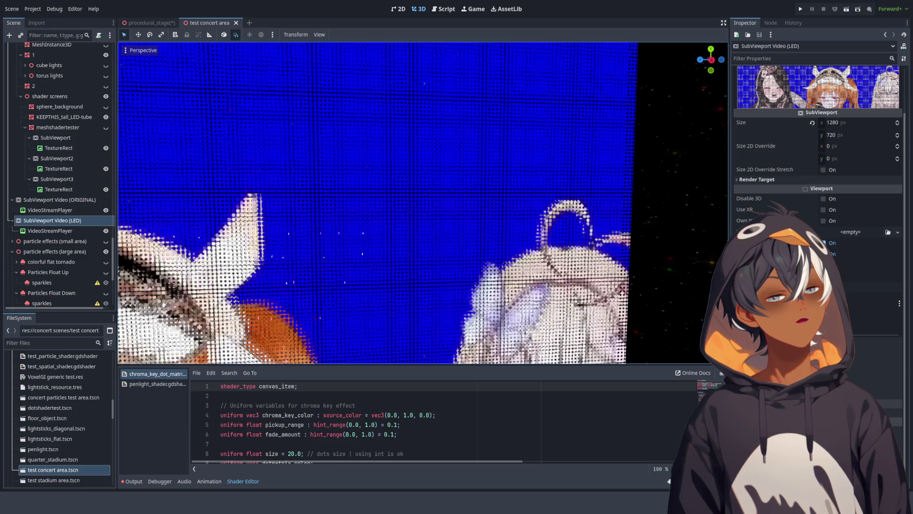
pyautogui.click(50, 231)
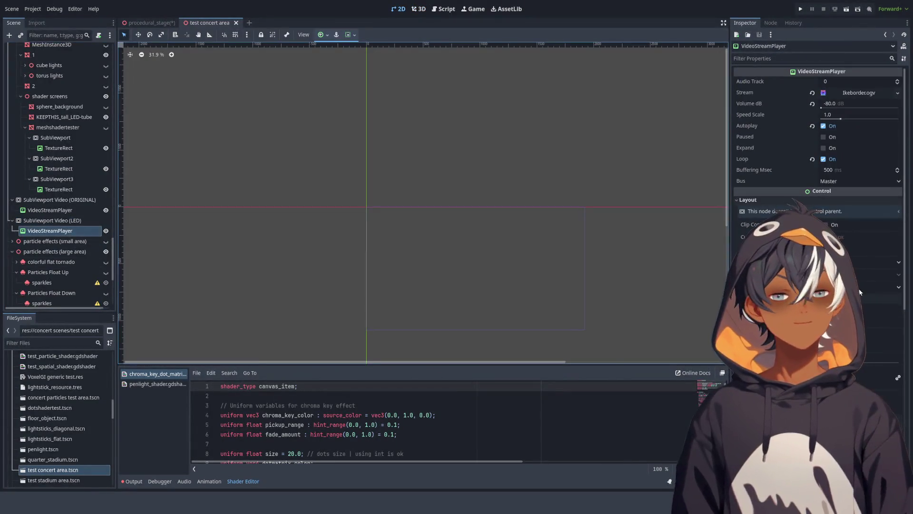
pyautogui.scroll(-3, 859, 287)
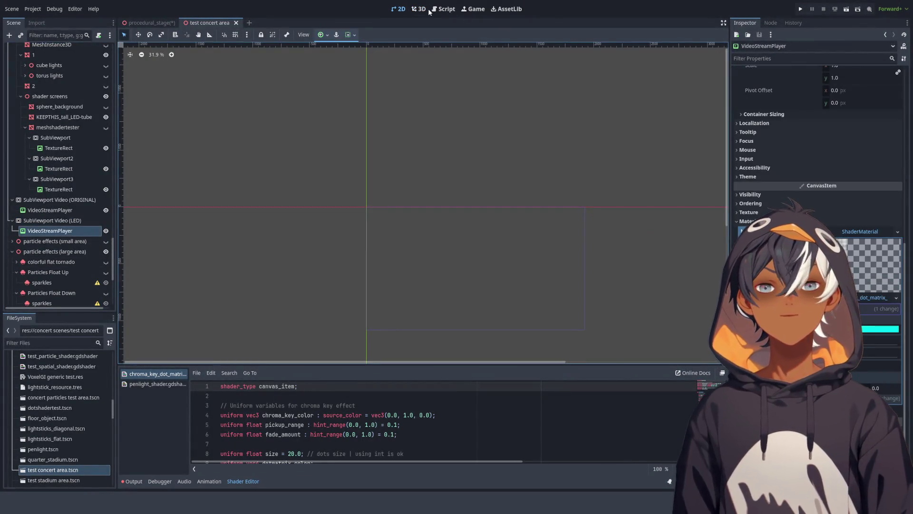
# Step: Switch back to the 3D view to check the chroma-keyed LED video
pyautogui.click(426, 9)
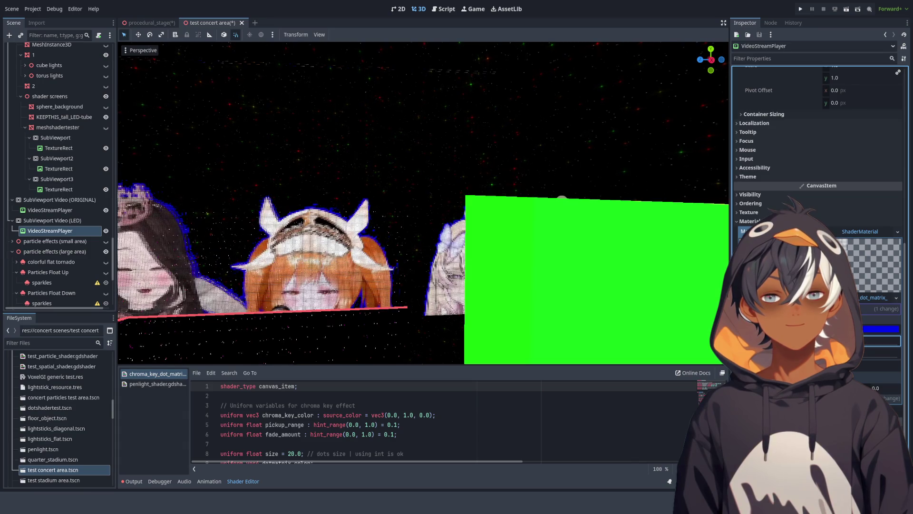
# Step: Orbit around the LED screen, select bigLEDscreen2 and slide it along its depth axis
pyautogui.scroll(10, 374, 305)
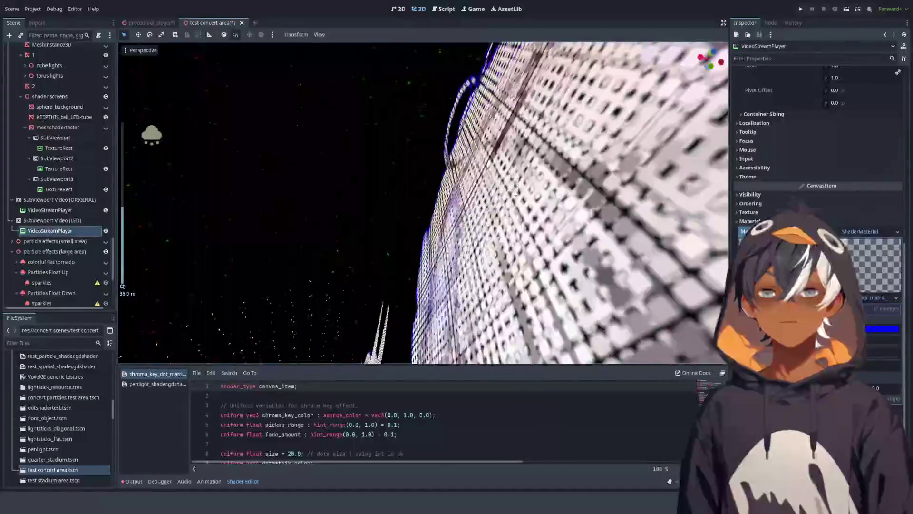
pyautogui.moveTo(428, 266); pyautogui.dragTo(441, 278)
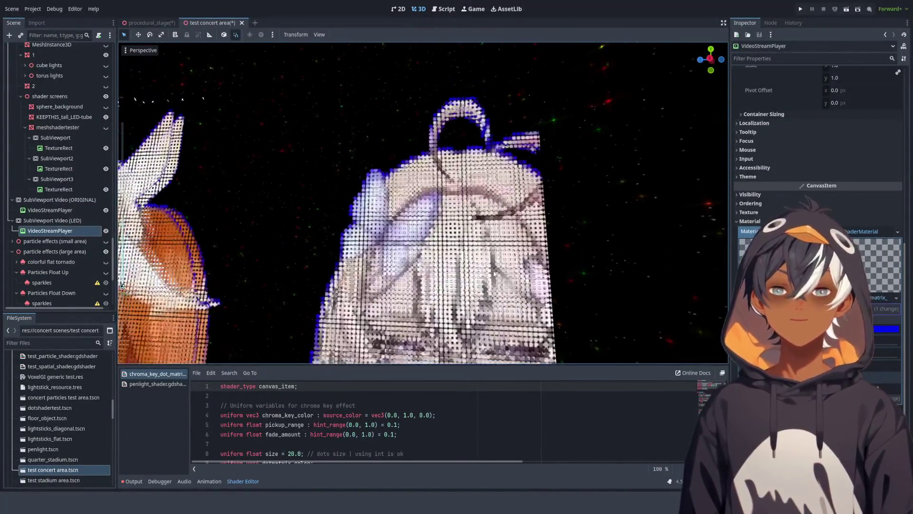
pyautogui.moveTo(464, 223); pyautogui.dragTo(546, 247)
pyautogui.click(546, 247)
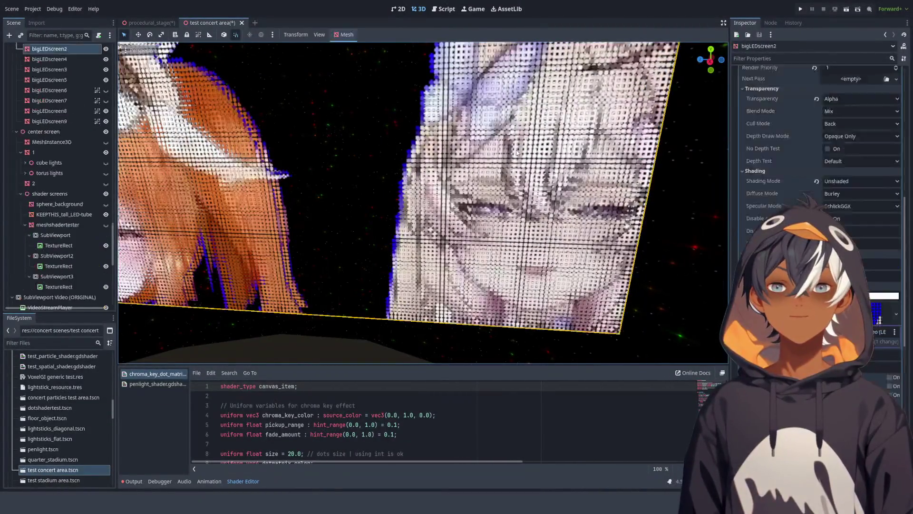
pyautogui.scroll(3, 95, 135)
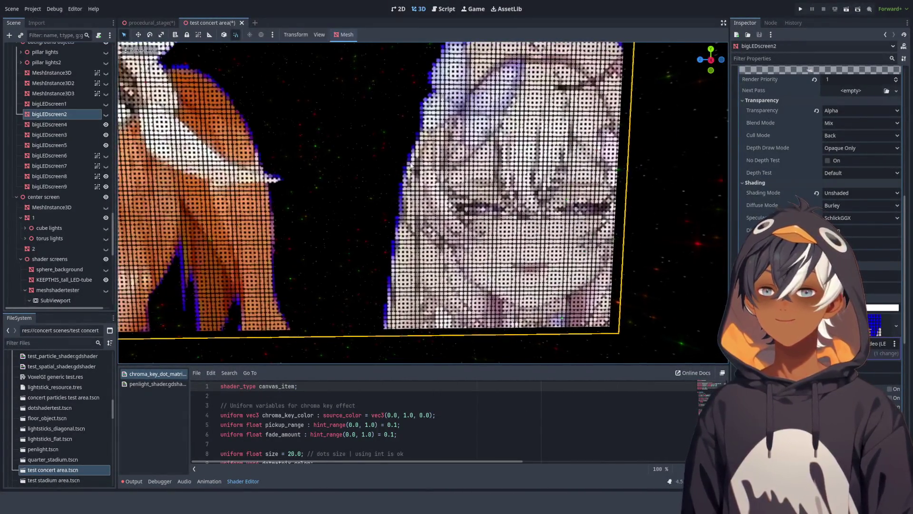
pyautogui.scroll(-10, 412, 165)
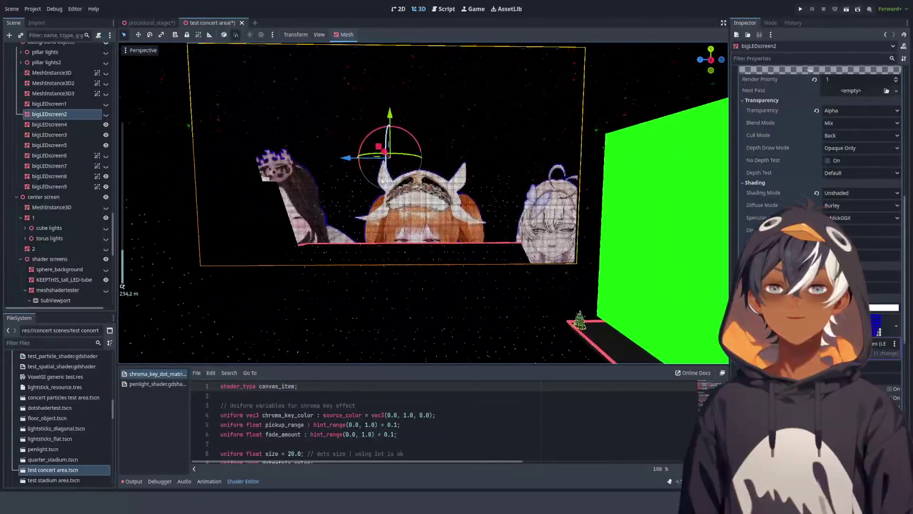
pyautogui.scroll(-2, 409, 195)
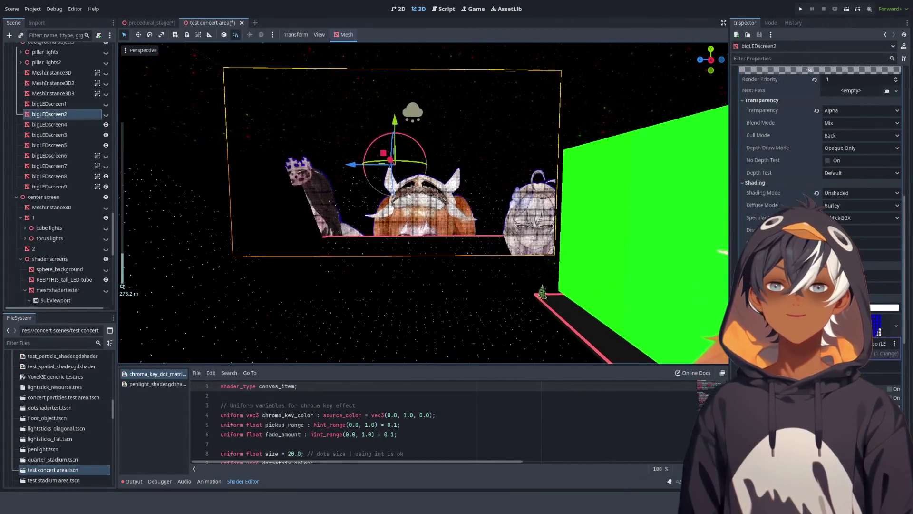
pyautogui.scroll(3, 409, 196)
pyautogui.scroll(-2, 409, 196)
pyautogui.moveTo(409, 195)
pyautogui.mouseDown()
pyautogui.moveTo(593, 245)
pyautogui.moveTo(453, 191)
pyautogui.mouseUp()
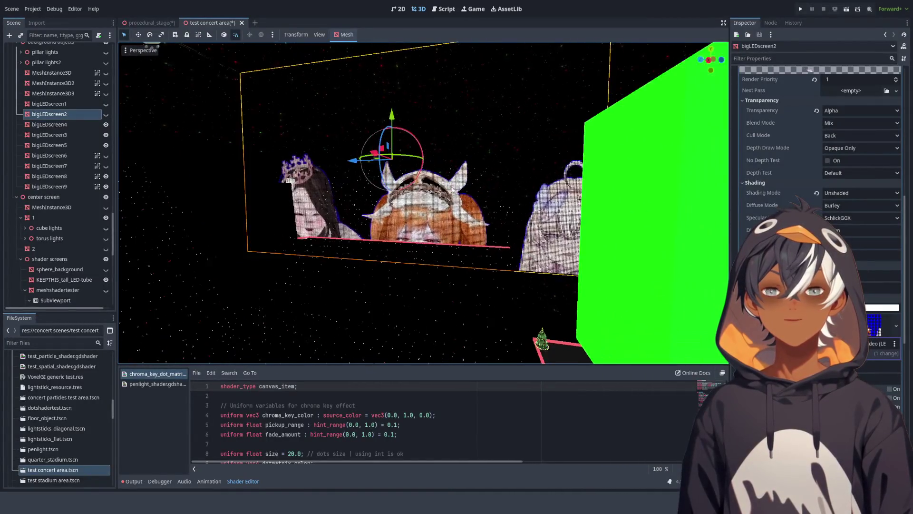
pyautogui.scroll(-2, 521, 233)
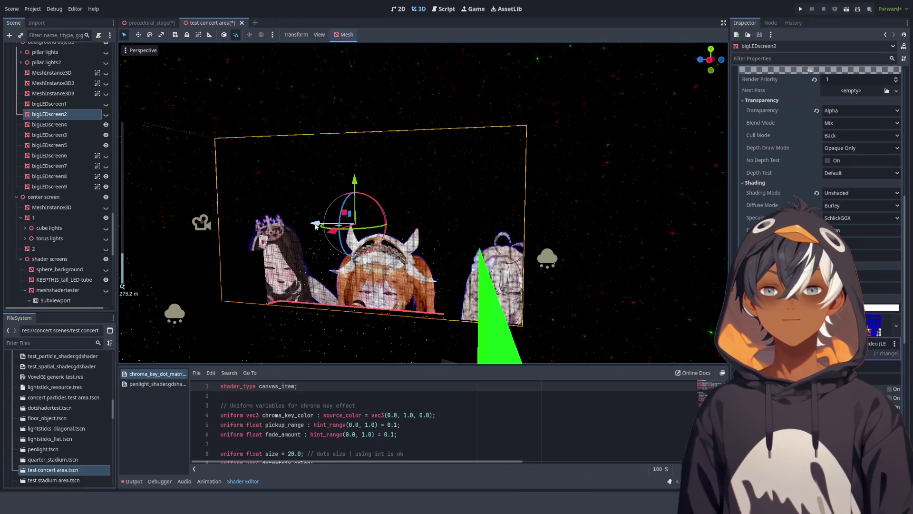
pyautogui.moveTo(315, 227); pyautogui.dragTo(503, 238)
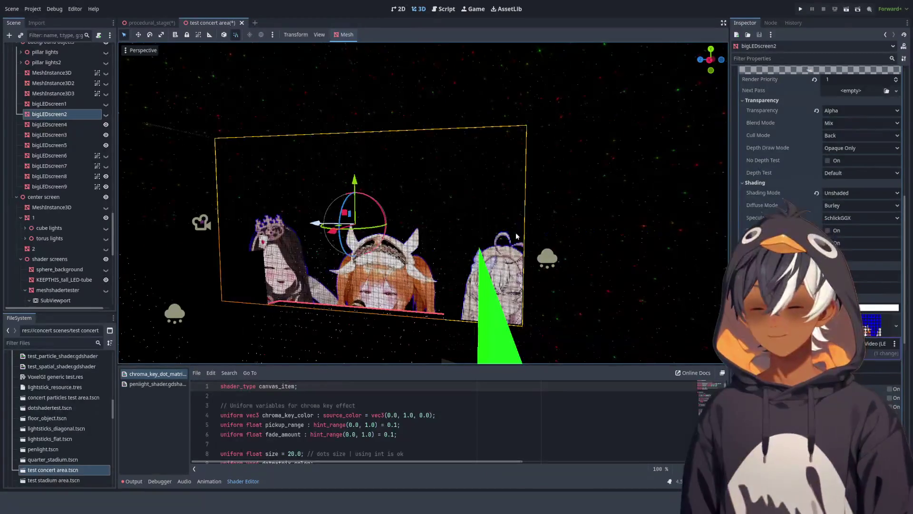
# Step: Reposition bigLEDscreen4: push it back, raise it higher, then bring it toward the camera
pyautogui.click(430, 271)
pyautogui.moveTo(317, 224); pyautogui.dragTo(555, 245)
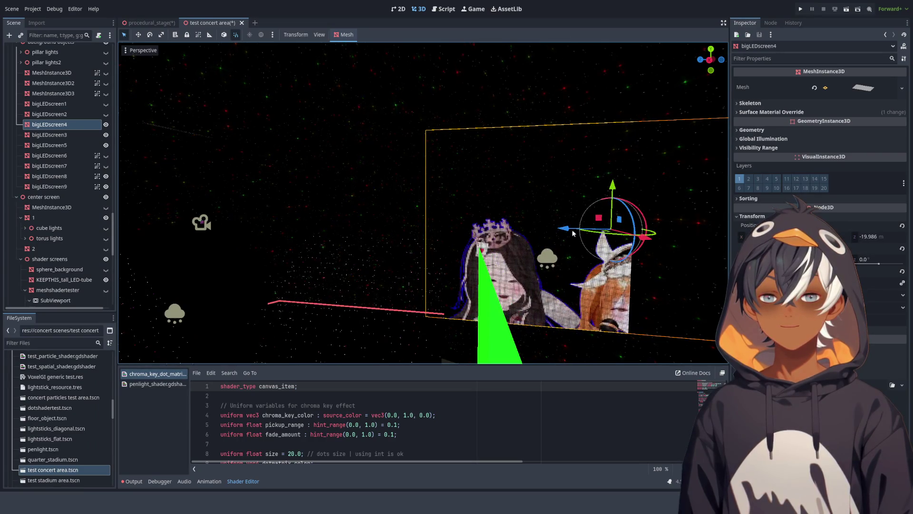
pyautogui.moveTo(612, 191); pyautogui.dragTo(576, 64)
pyautogui.moveTo(446, 73); pyautogui.dragTo(455, 238)
pyautogui.scroll(3, 457, 288)
pyautogui.scroll(-8, 457, 288)
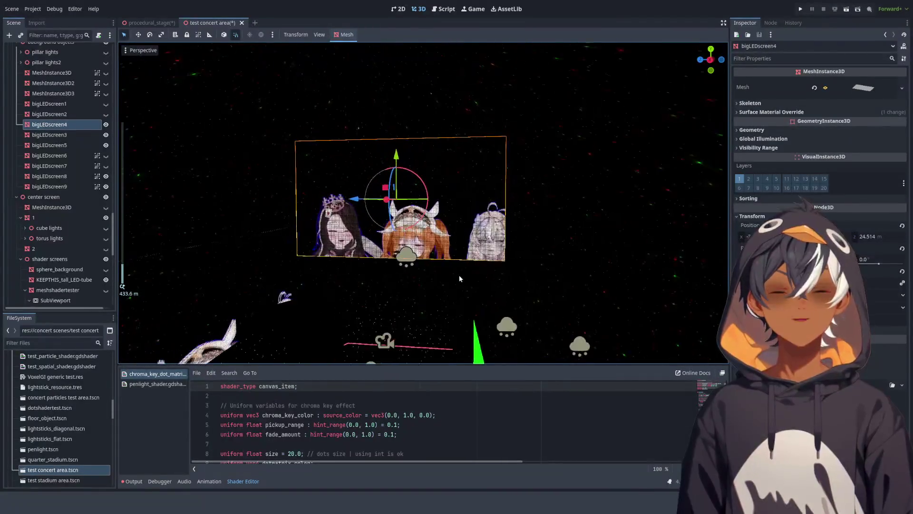
pyautogui.scroll(2, 460, 278)
pyautogui.scroll(-2, 459, 278)
pyautogui.scroll(2, 460, 279)
pyautogui.scroll(-2, 460, 278)
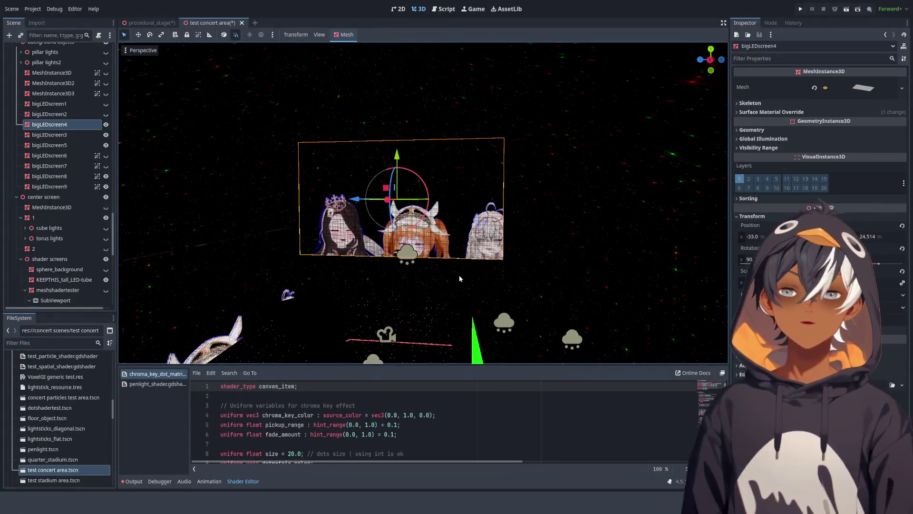
pyautogui.scroll(2, 480, 279)
pyautogui.scroll(-2, 481, 279)
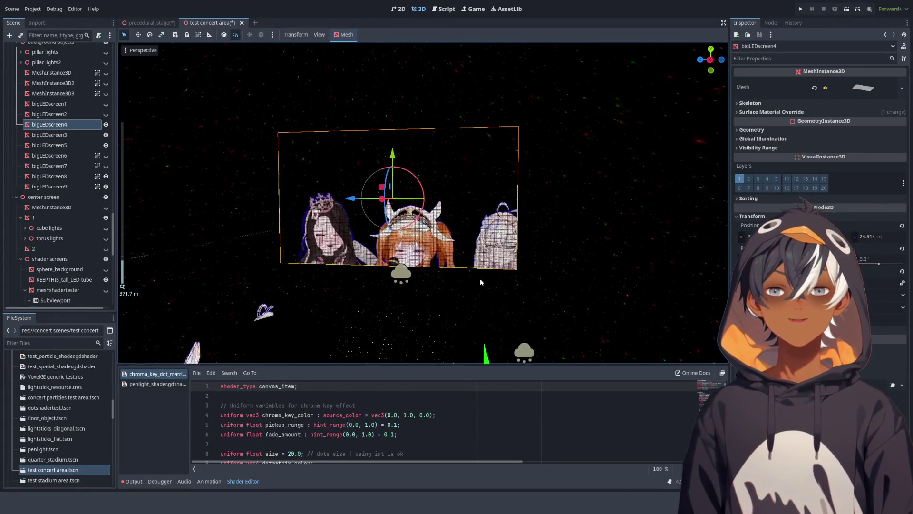
pyautogui.scroll(2, 480, 278)
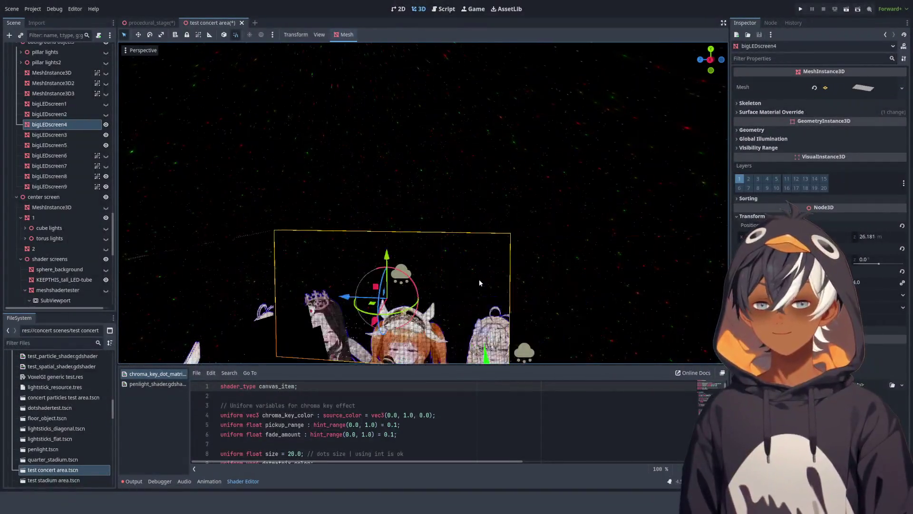
pyautogui.scroll(3, 472, 302)
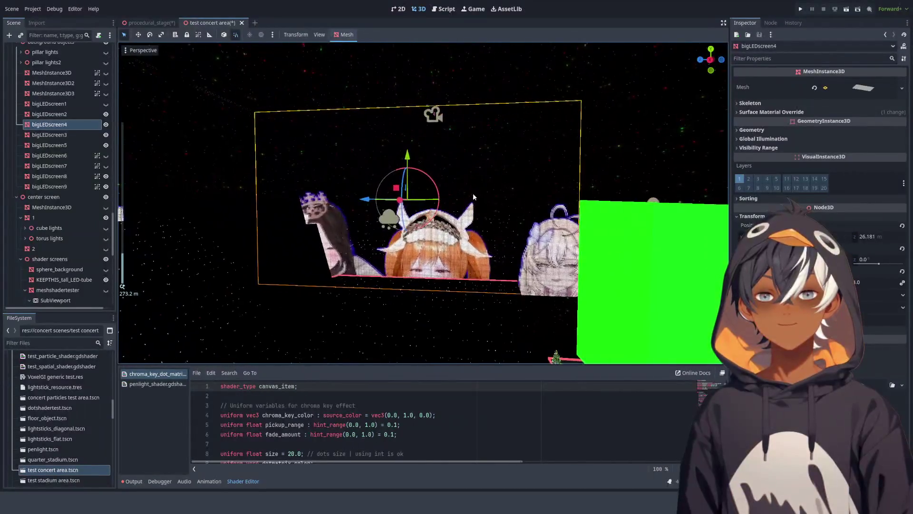
pyautogui.scroll(10, 473, 193)
pyautogui.scroll(3, 486, 122)
pyautogui.moveTo(486, 122)
pyautogui.mouseDown()
pyautogui.moveTo(500, 200)
pyautogui.moveTo(494, 187)
pyautogui.moveTo(461, 190)
pyautogui.mouseUp()
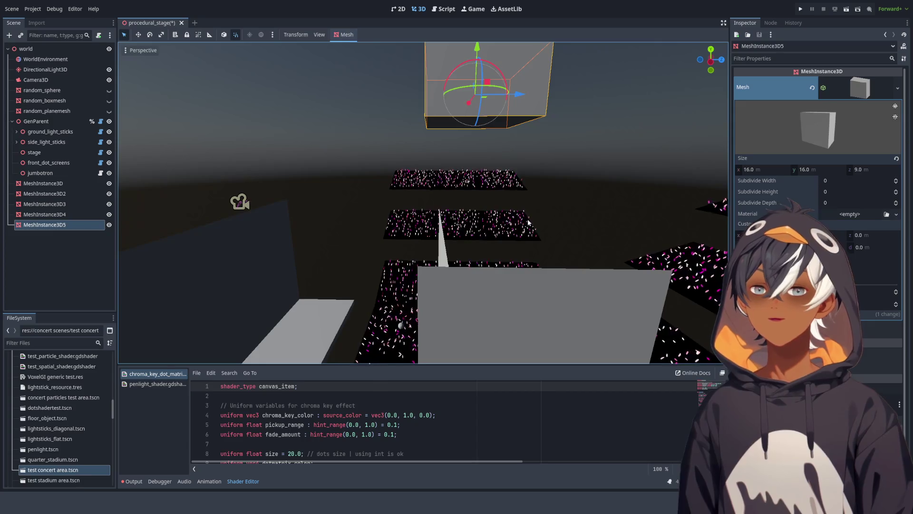
pyautogui.moveTo(528, 222)
pyautogui.mouseDown()
pyautogui.moveTo(469, 204)
pyautogui.moveTo(406, 344)
pyautogui.moveTo(346, 237)
pyautogui.moveTo(410, 244)
pyautogui.moveTo(387, 276)
pyautogui.moveTo(390, 267)
pyautogui.moveTo(473, 268)
pyautogui.mouseUp()
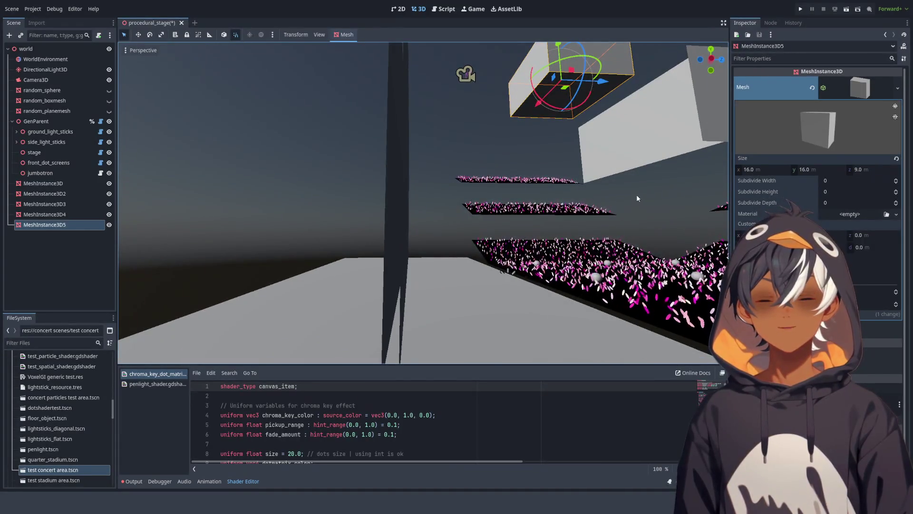
# Step: Orbit the procedural stage, then switch to the script editor
pyautogui.moveTo(619, 149)
pyautogui.mouseDown()
pyautogui.moveTo(440, 227)
pyautogui.moveTo(583, 222)
pyautogui.mouseUp()
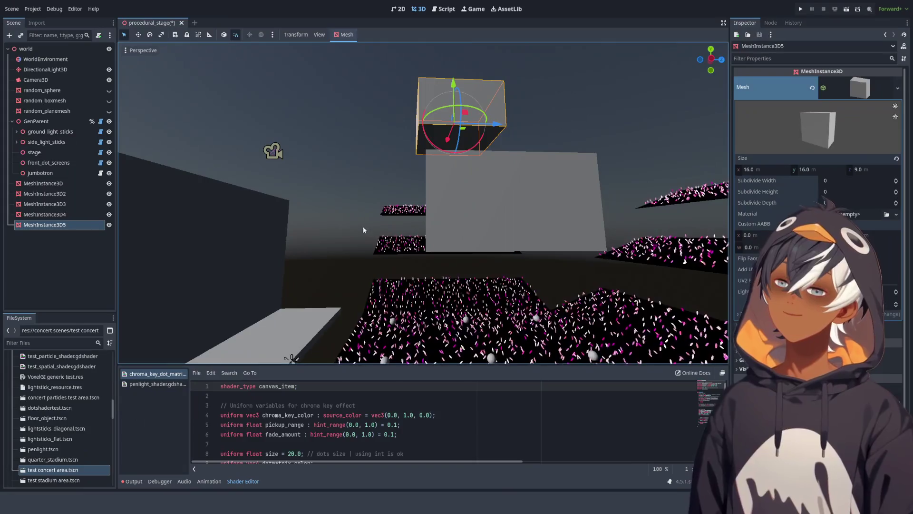
pyautogui.click(447, 10)
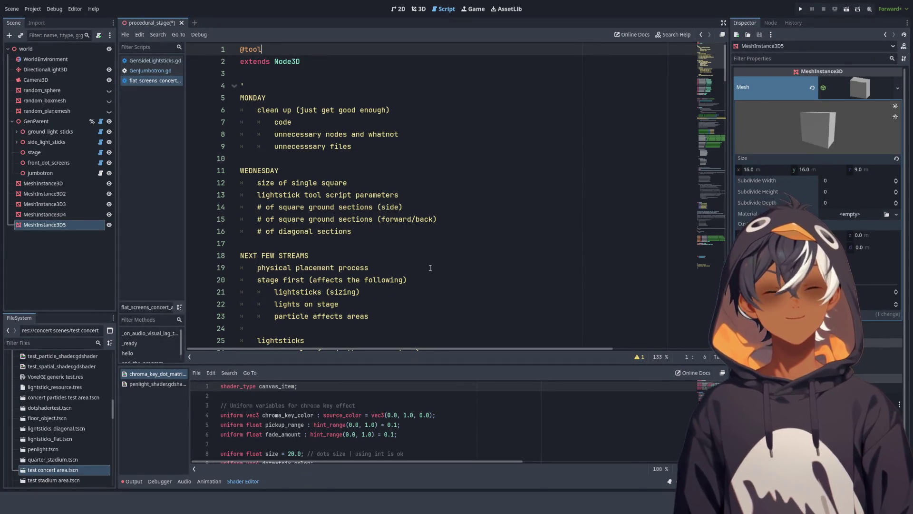
# Step: Close the flat_screens_concert and GenSideLightsticks.gd scripts with Ctrl+W
pyautogui.scroll(-5, 430, 268)
pyautogui.scroll(5, 333, 214)
pyautogui.click(301, 161)
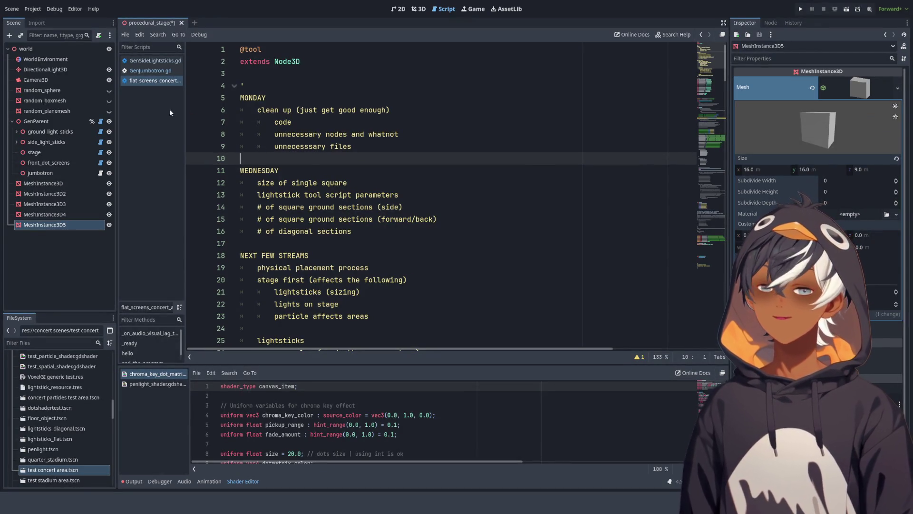
pyautogui.hotkey('ctrl', 'w')
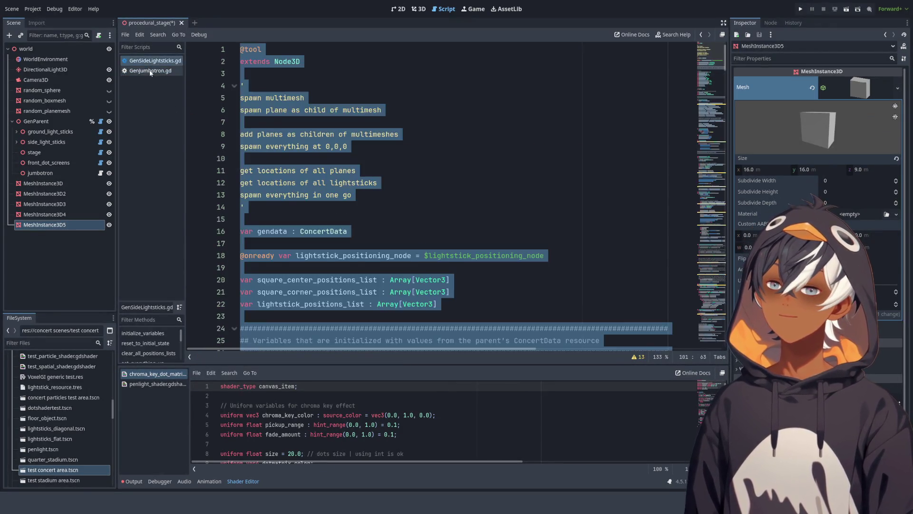
pyautogui.click(148, 60)
pyautogui.hotkey('ctrl', 'w')
# Step: Open GenJumbotron.gd and place the caret on the center-of-ground-area line
pyautogui.click(161, 67)
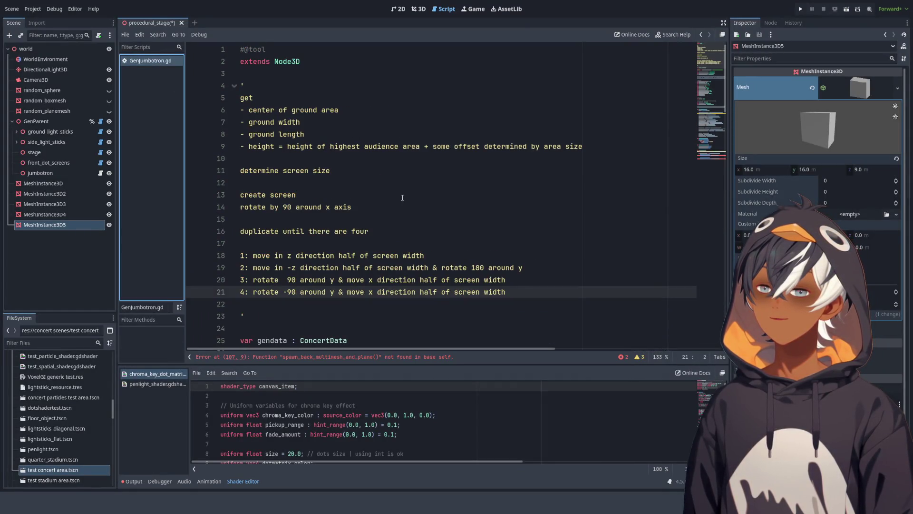
pyautogui.scroll(-2, 389, 226)
pyautogui.scroll(2, 389, 226)
pyautogui.scroll(-2, 388, 226)
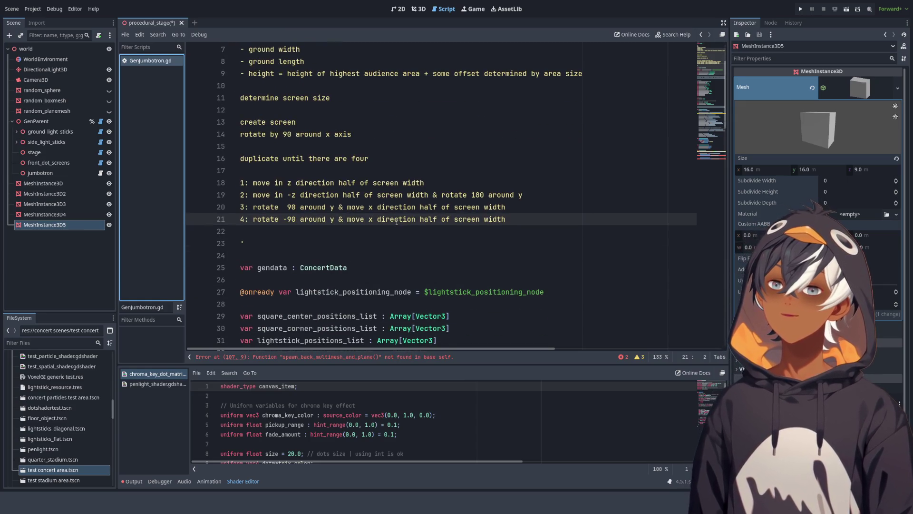
pyautogui.scroll(2, 341, 172)
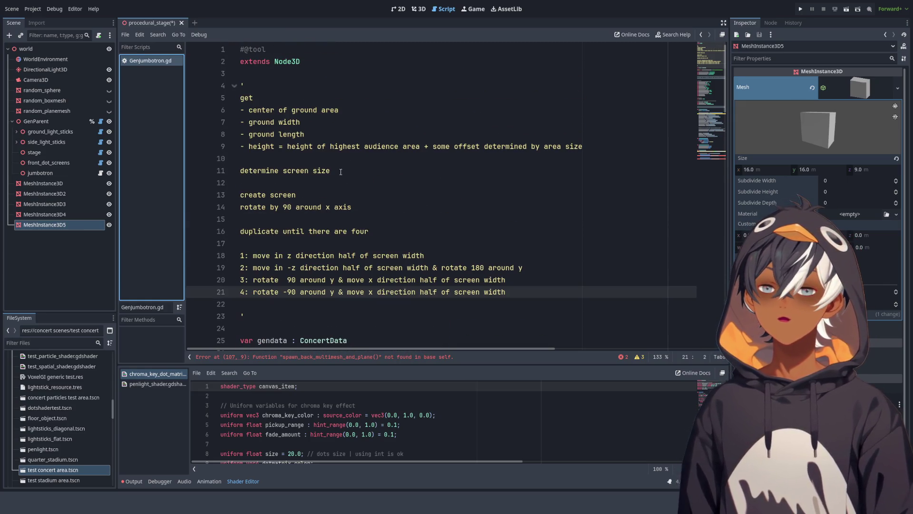
pyautogui.click(274, 111)
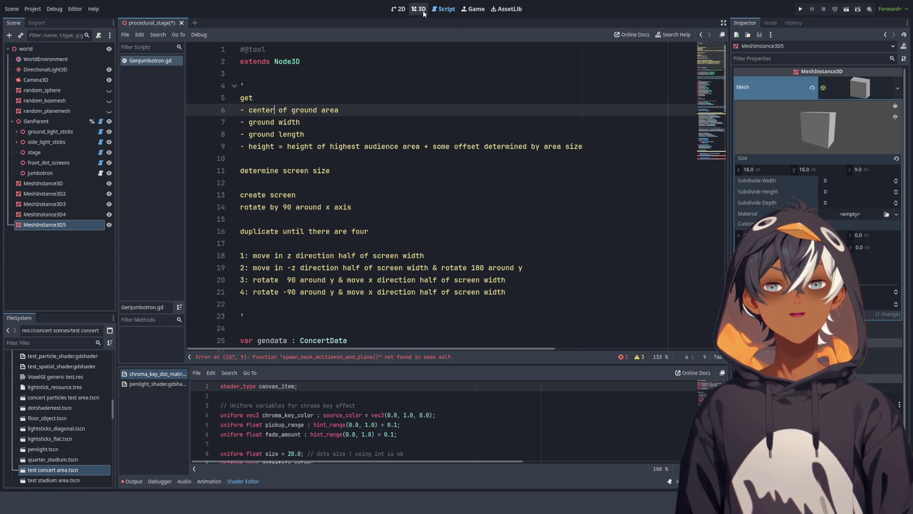
# Step: Glance at the 3D view, then select the ground center, width and length lines
pyautogui.click(418, 8)
pyautogui.scroll(3, 516, 220)
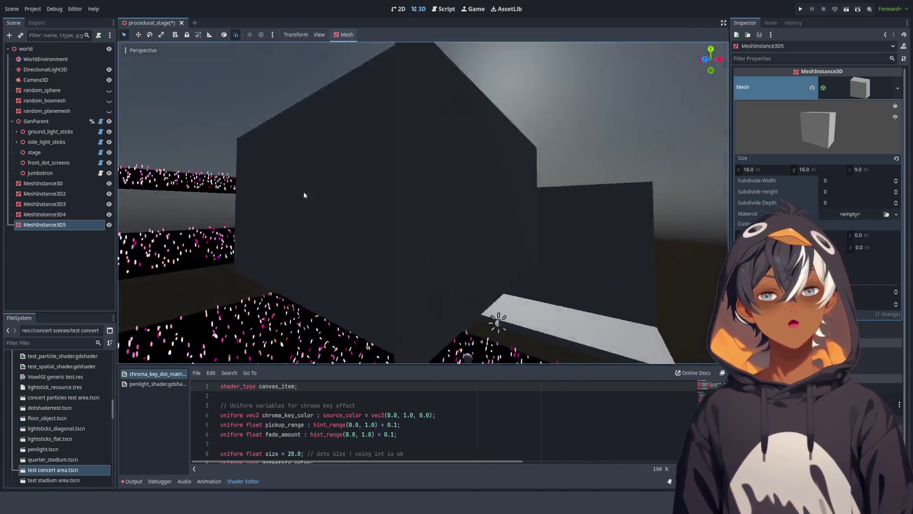
pyautogui.scroll(-5, 303, 191)
pyautogui.scroll(3, 636, 196)
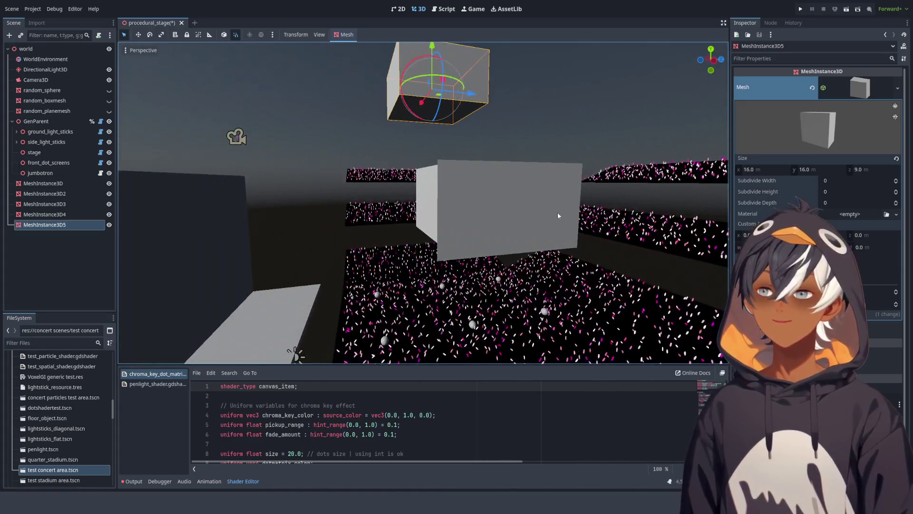
pyautogui.click(432, 10)
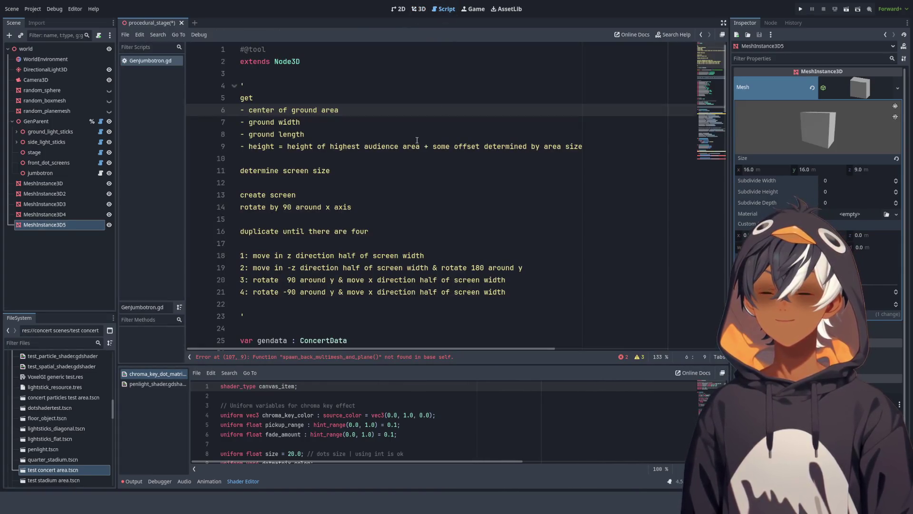
pyautogui.moveTo(261, 110); pyautogui.dragTo(319, 114)
pyautogui.moveTo(249, 110); pyautogui.dragTo(349, 135)
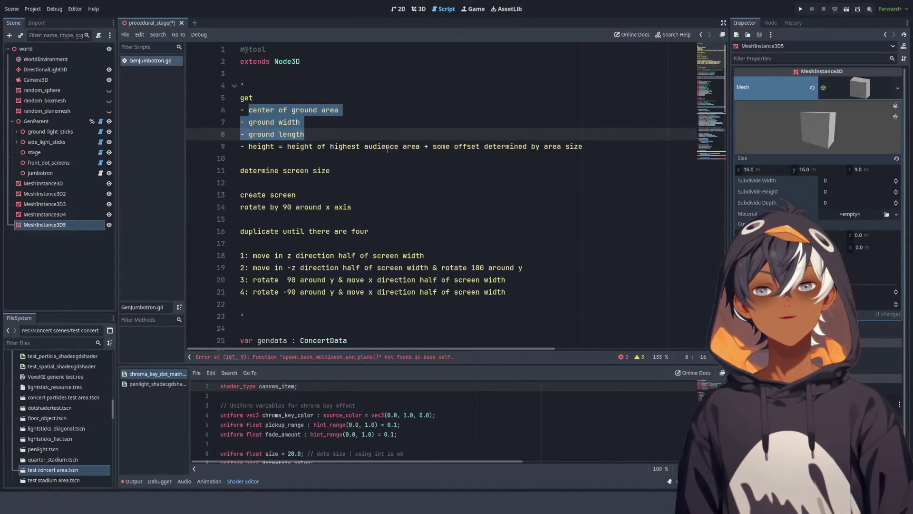
# Step: Under 'get', note 'already have aspect ratio, may want this to be adjustable by'
pyautogui.click(285, 110)
pyautogui.click(288, 99)
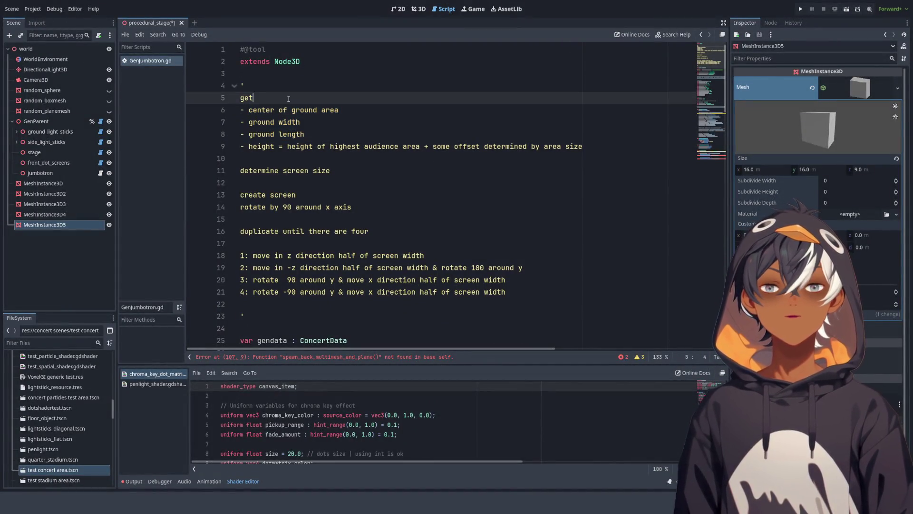
pyautogui.press('Return')
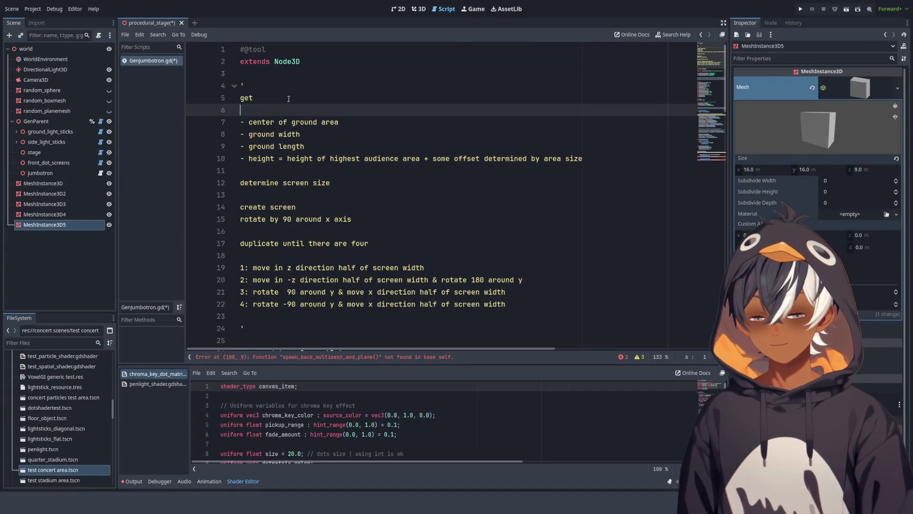
pyautogui.press('Return')
pyautogui.write('akre')
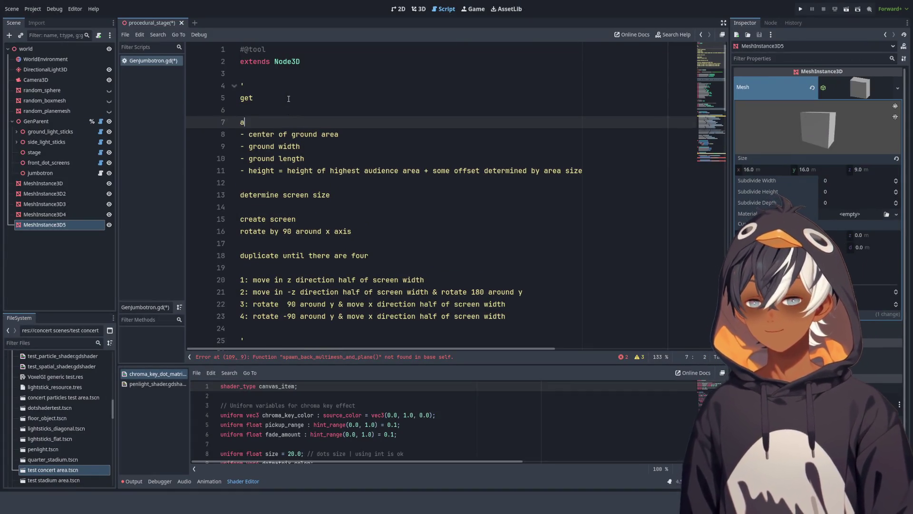
pyautogui.press('BackSpace')
pyautogui.press('BackSpace')
pyautogui.press('BackSpace')
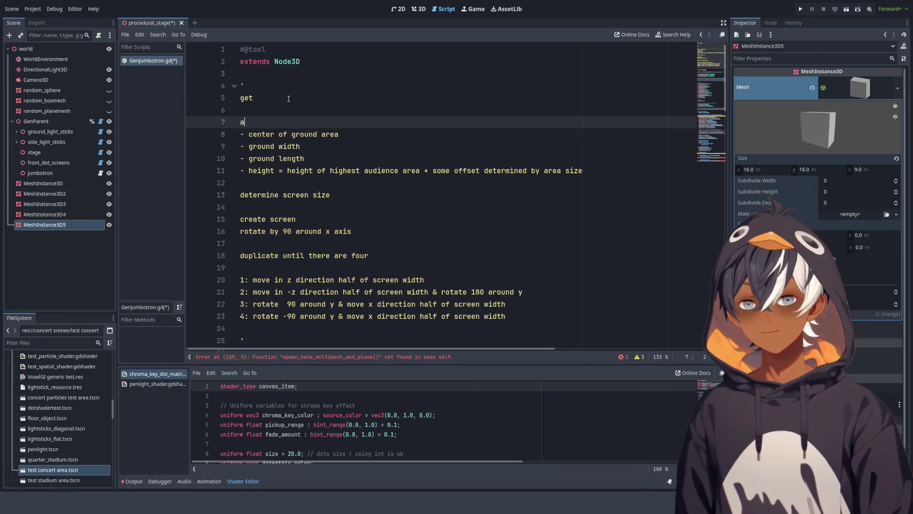
pyautogui.write('lready h')
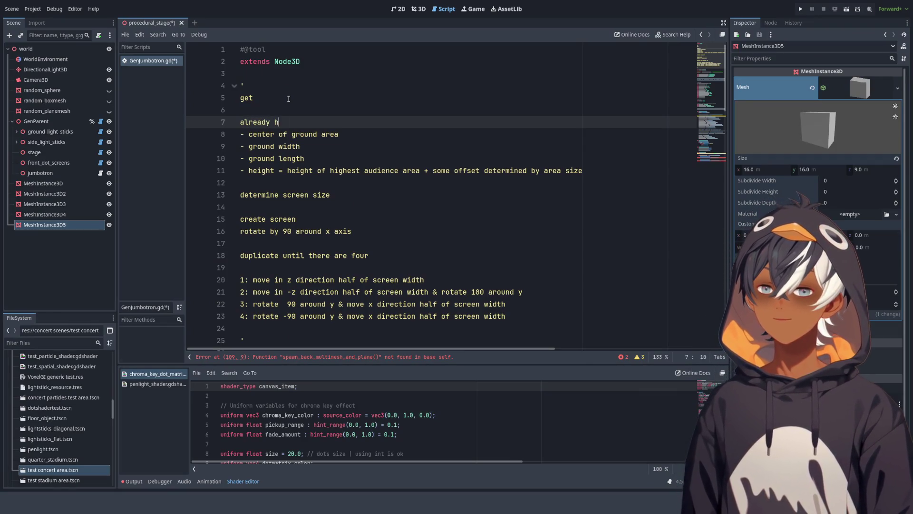
pyautogui.write('ave aspect rario')
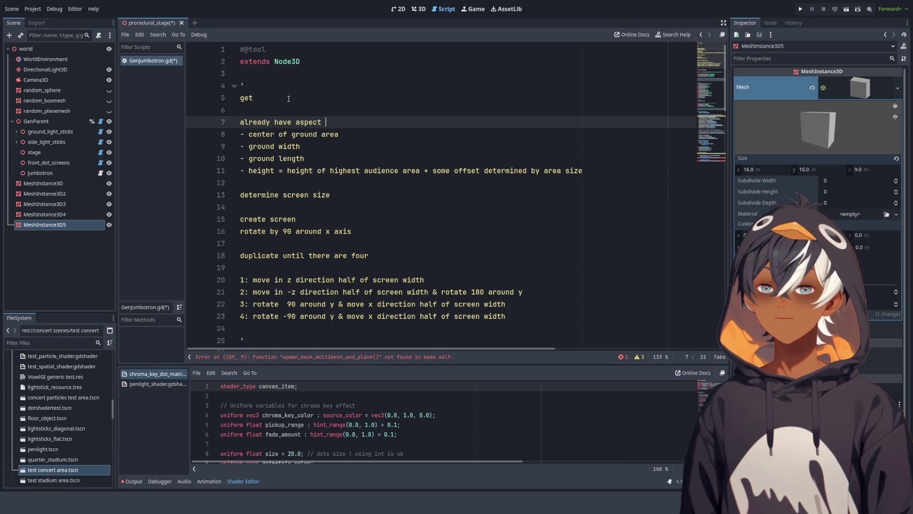
pyautogui.press('BackSpace')
pyautogui.press('BackSpace')
pyautogui.press('BackSpace')
pyautogui.write('tio')
pyautogui.write(', may w')
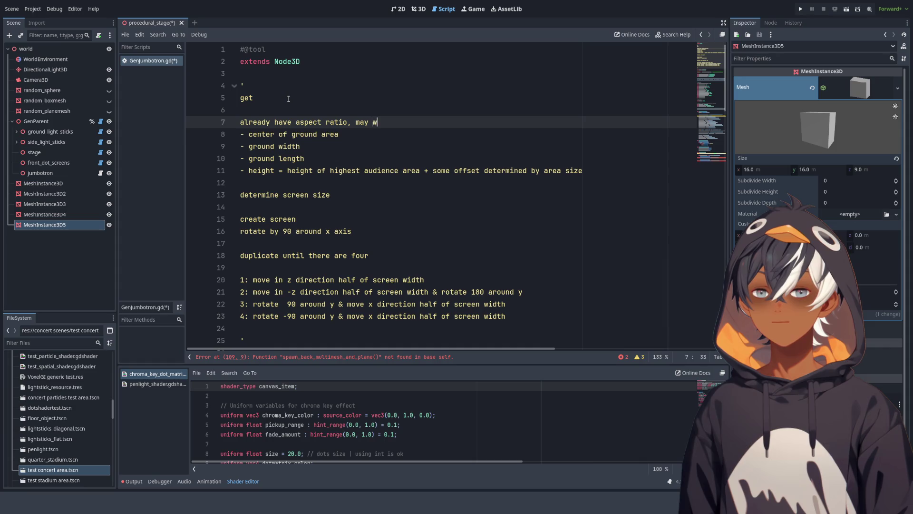
pyautogui.write('ant this to be ')
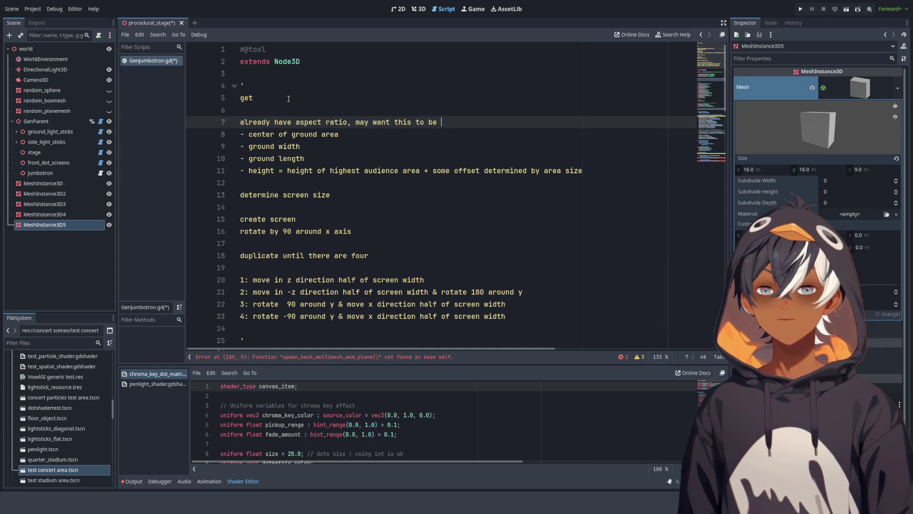
pyautogui.write('adjustable by')
pyautogui.press('BackSpace')
pyautogui.press('BackSpace')
pyautogui.press('BackSpace')
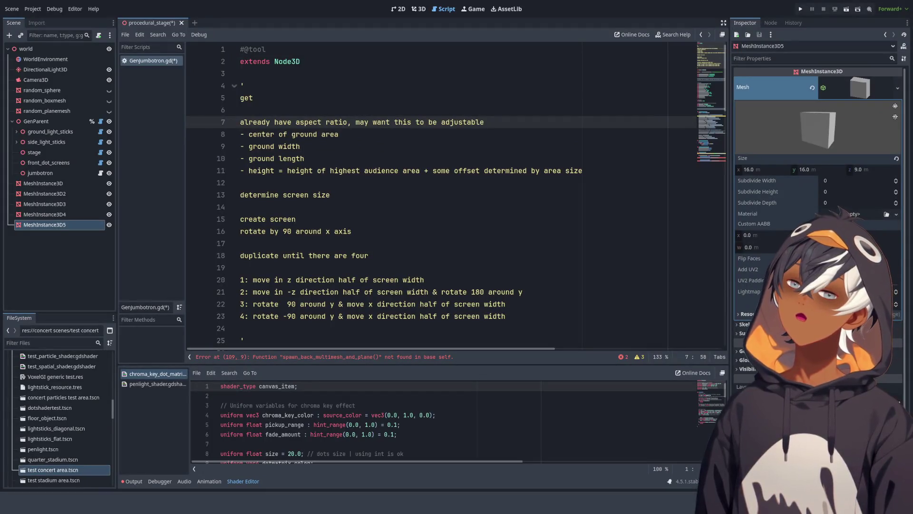
# Step: Insert a blank line after the height note and type 'Summoning Salt'
pyautogui.click(240, 183)
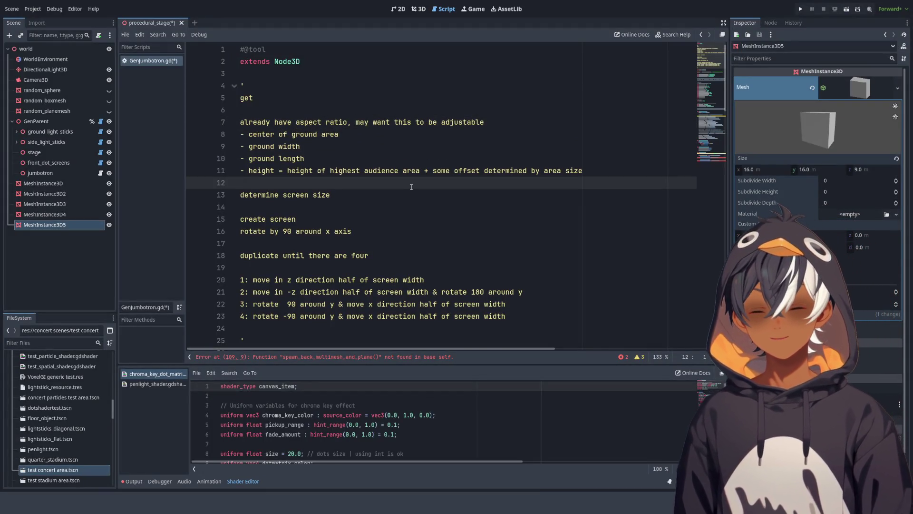
pyautogui.press('Return')
pyautogui.press('Return')
pyautogui.press('Up')
pyautogui.write('Summoning Salt')
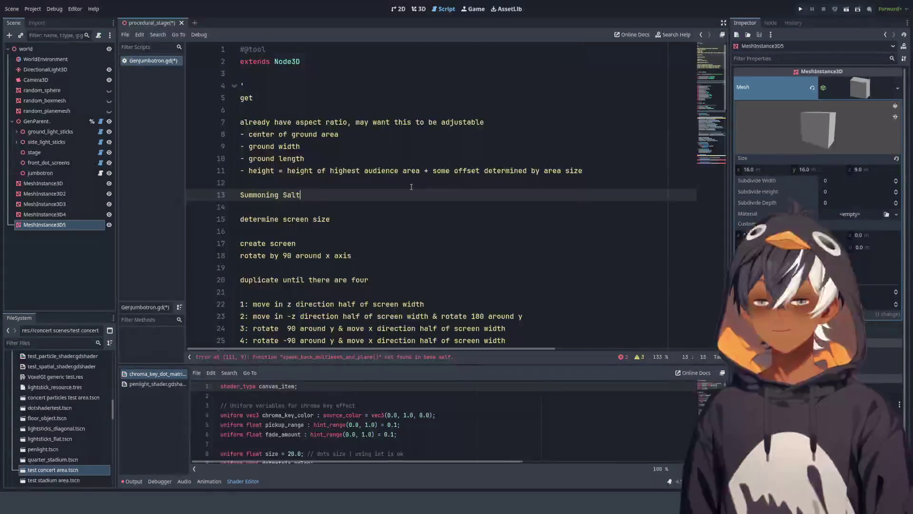
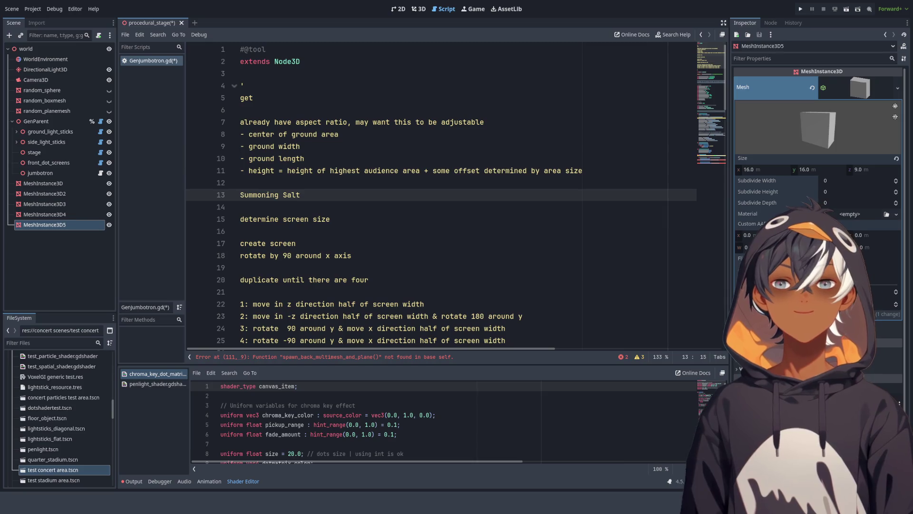
# Step: Review the script notes line by line, ending on the blank line below 'determine screen size'
pyautogui.click(254, 98)
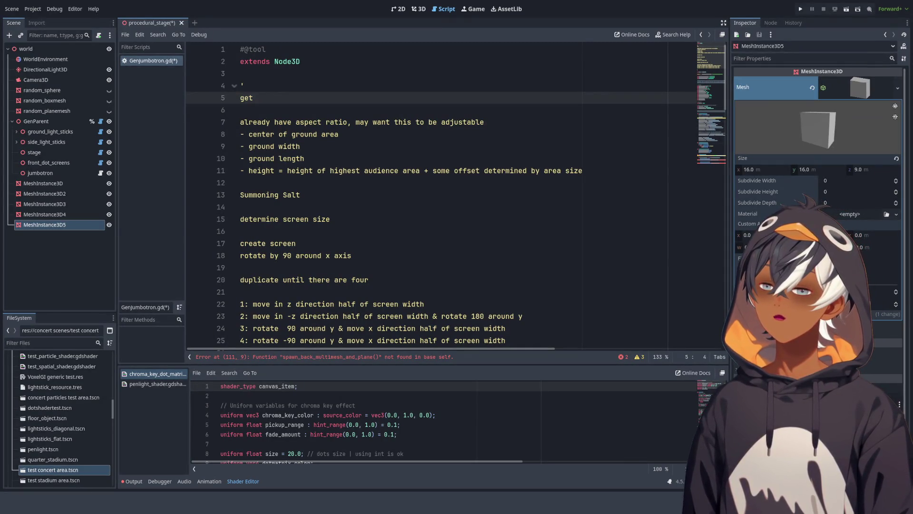
pyautogui.click(247, 183)
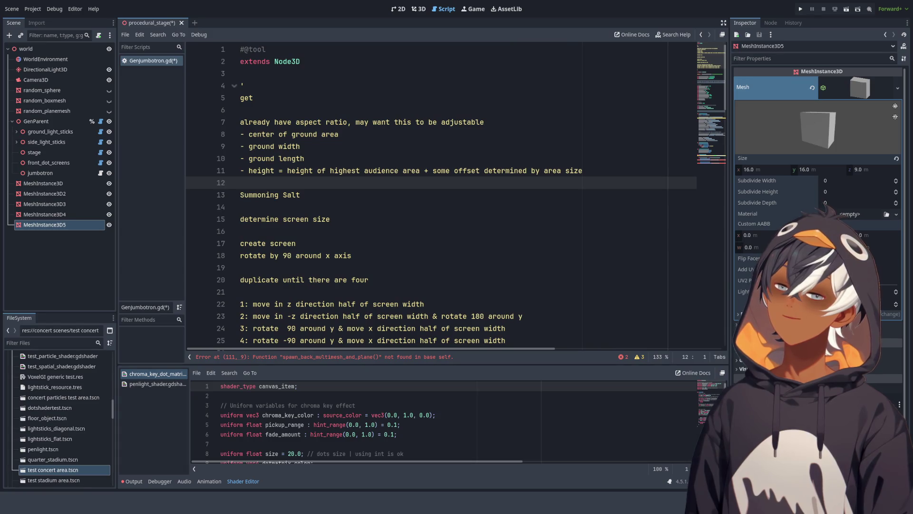
pyautogui.click(433, 220)
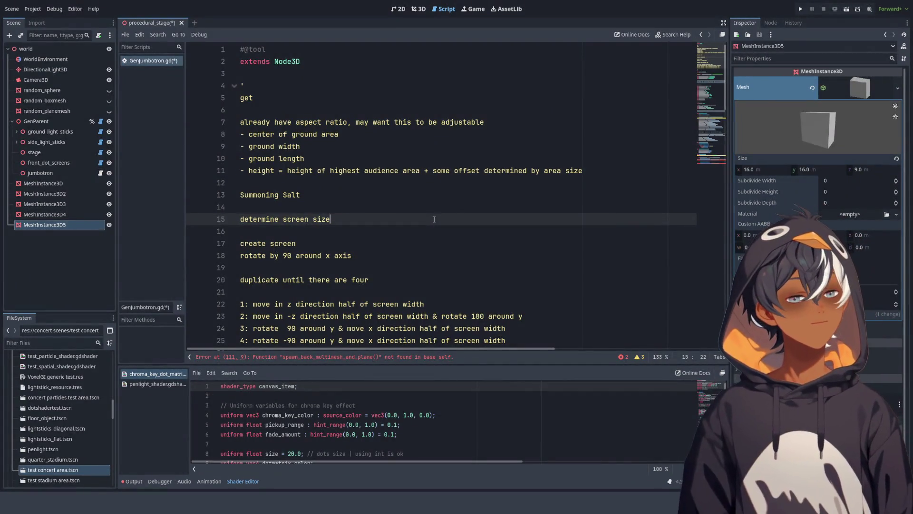
pyautogui.click(456, 171)
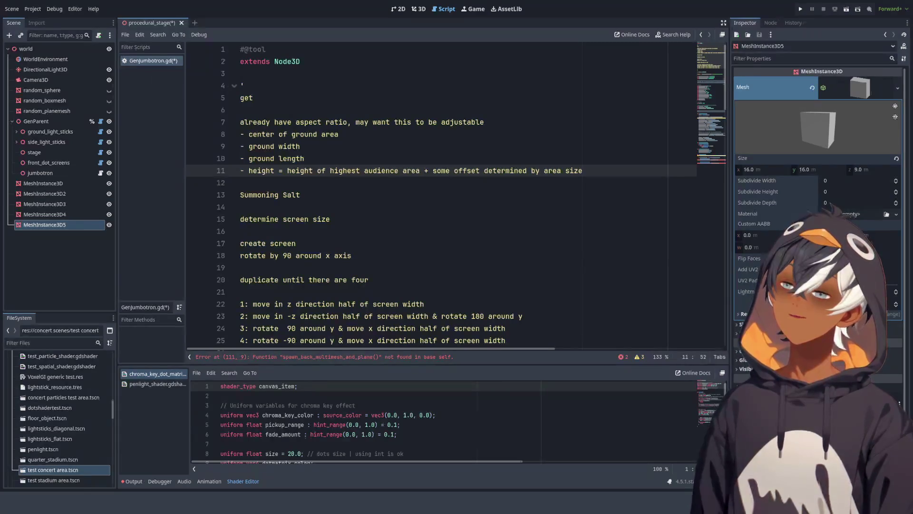
pyautogui.click(300, 158)
pyautogui.moveTo(261, 134); pyautogui.dragTo(339, 134)
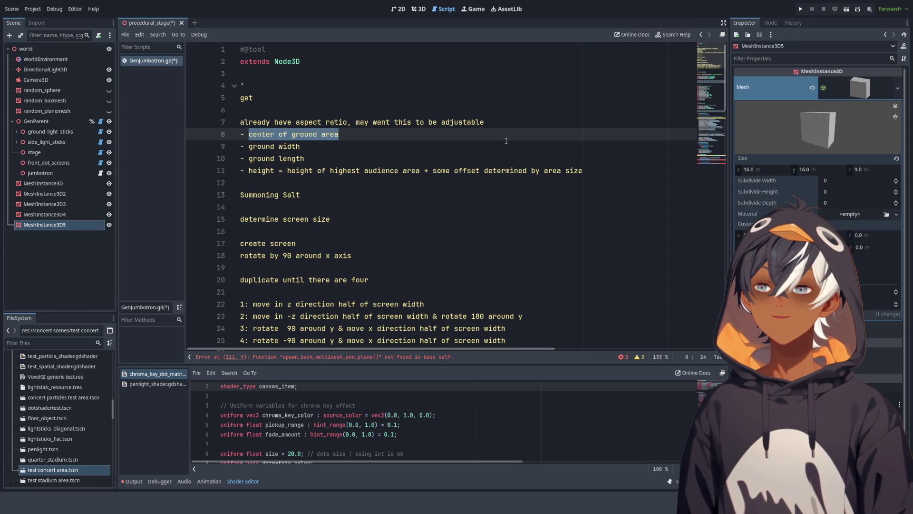
pyautogui.click(530, 123)
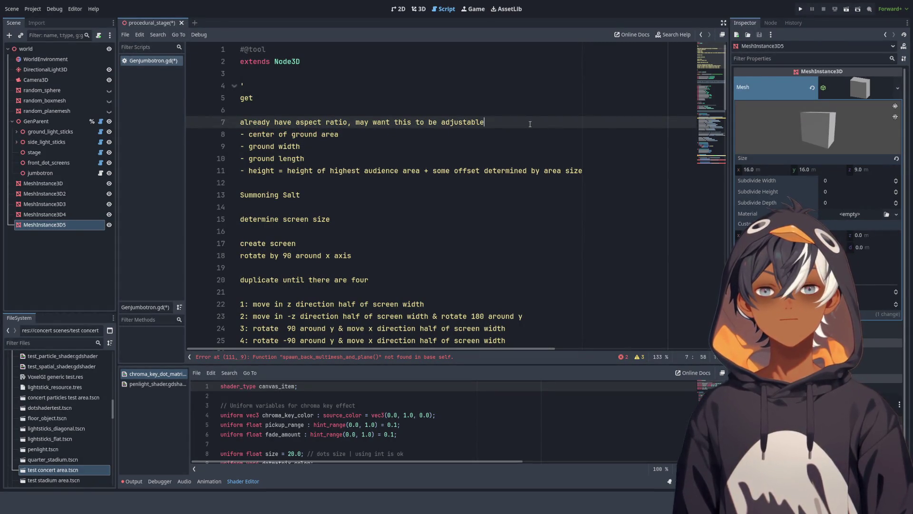
pyautogui.scroll(-3, 530, 124)
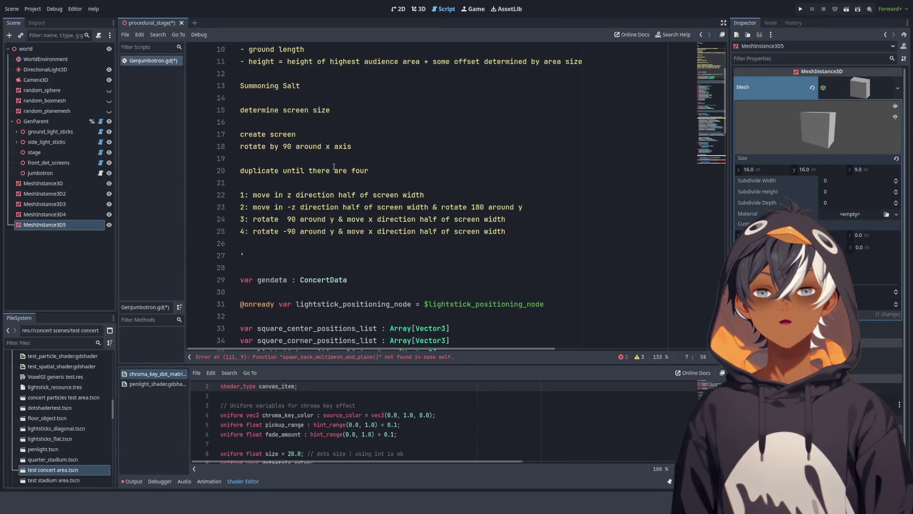
pyautogui.click(314, 192)
pyautogui.click(317, 184)
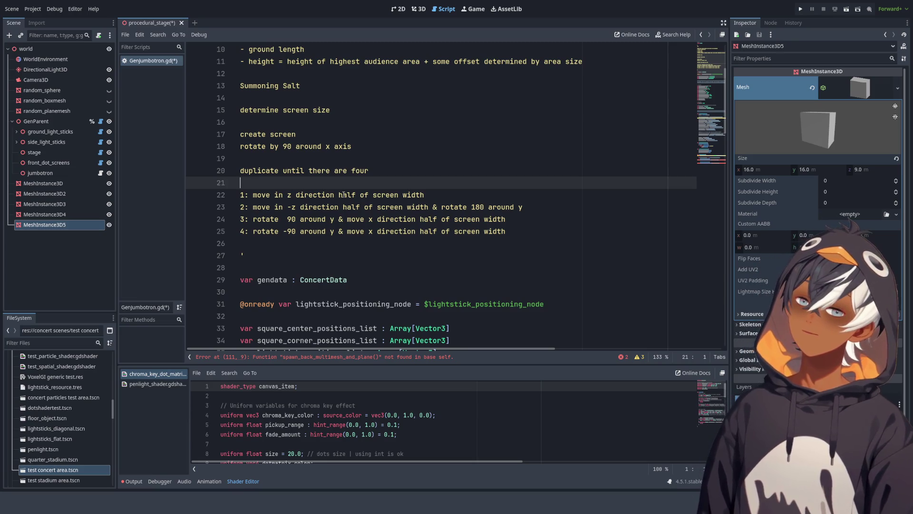
pyautogui.click(282, 161)
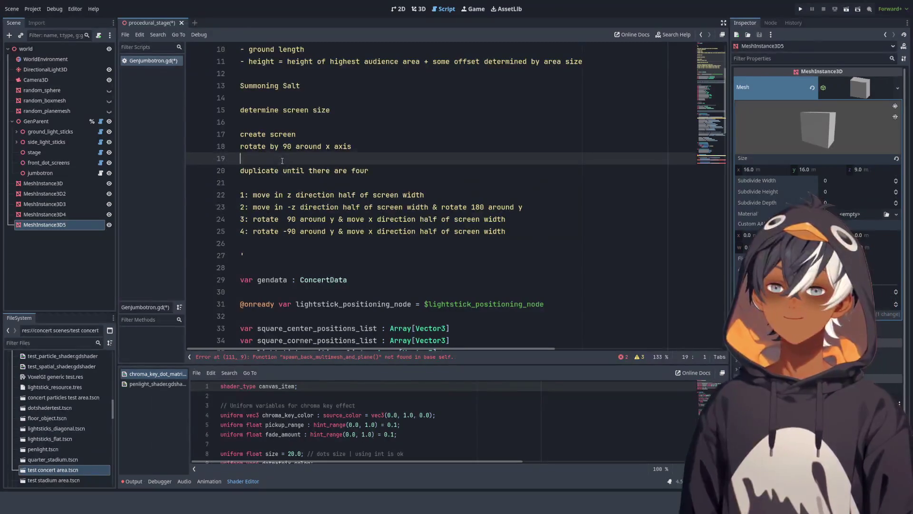
pyautogui.click(285, 123)
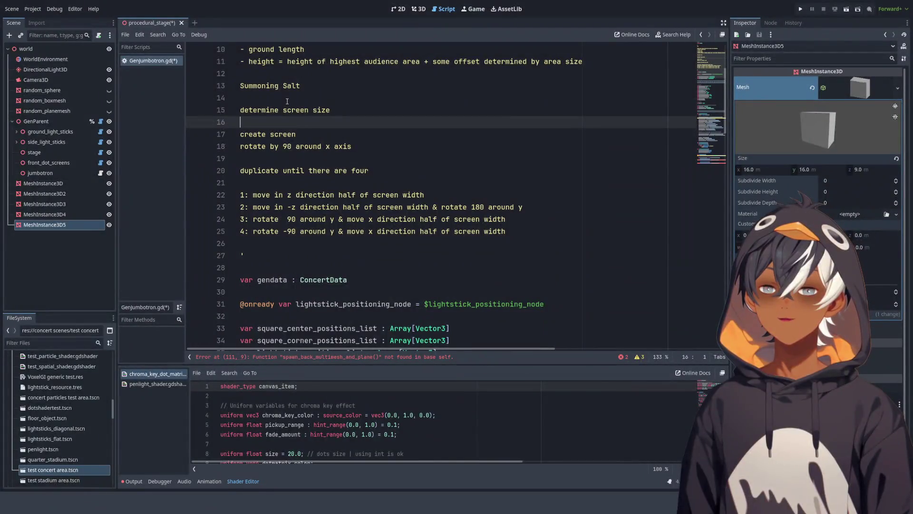
# Step: Insert a row of # characters below 'determine screen size' and delete the extra blank lines above it
pyautogui.press('Return')
pyautogui.press('Return')
pyautogui.press('Return')
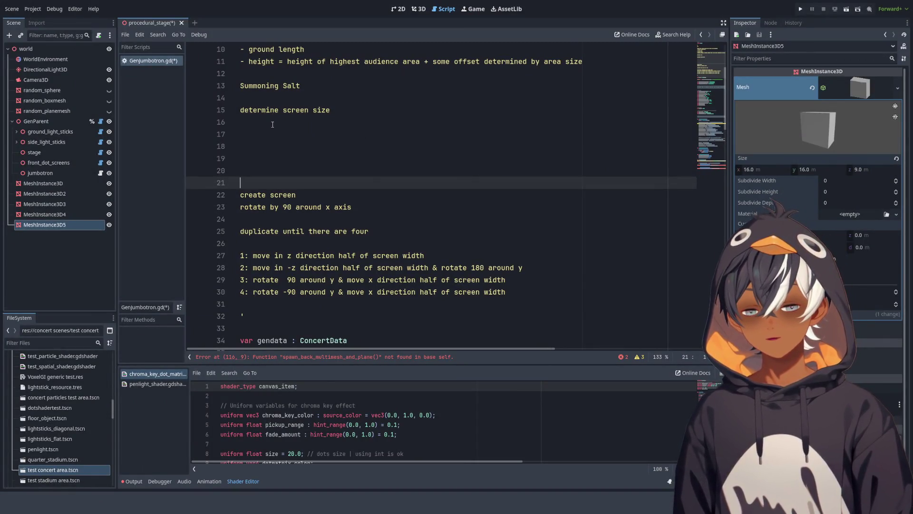
pyautogui.write('######################################')
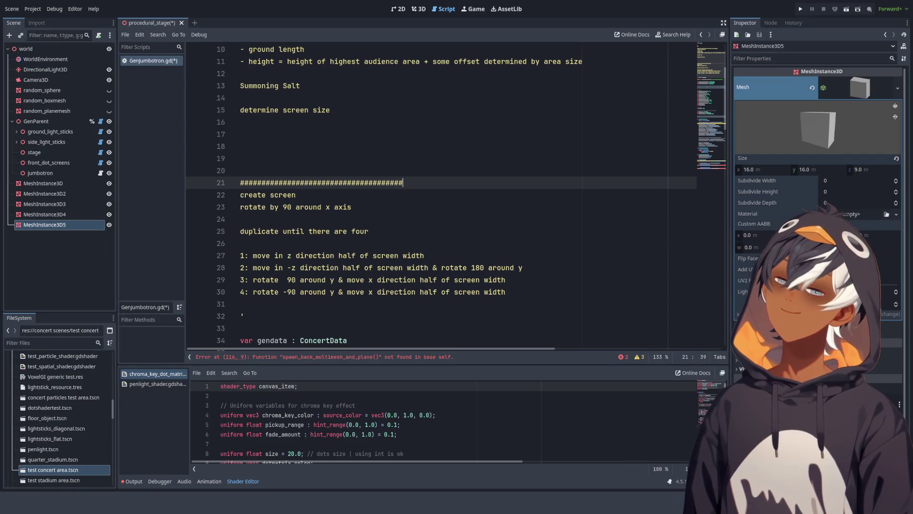
pyautogui.scroll(3, 318, 224)
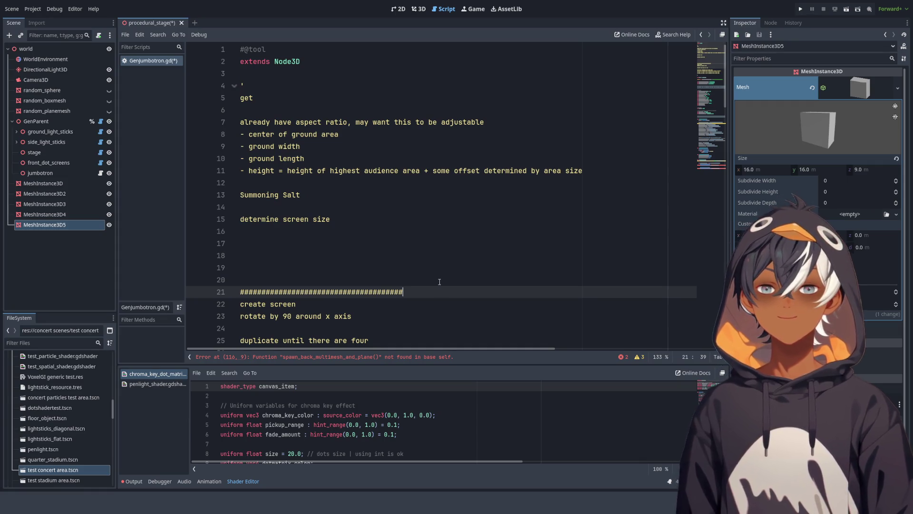
pyautogui.moveTo(412, 281); pyautogui.dragTo(428, 229)
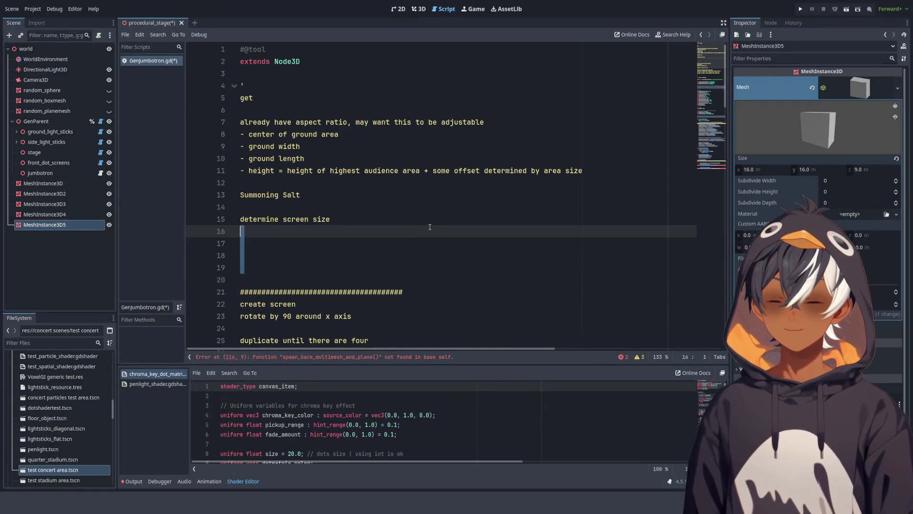
pyautogui.press('BackSpace')
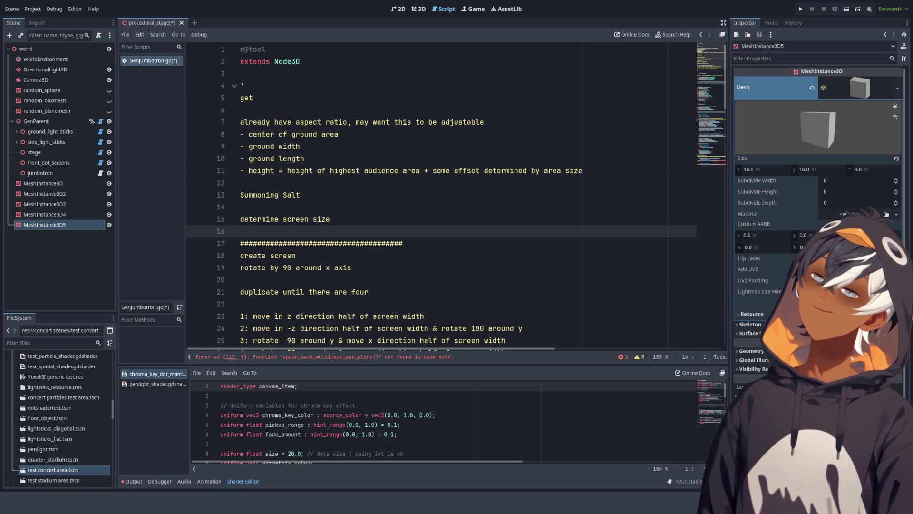
pyautogui.click(404, 244)
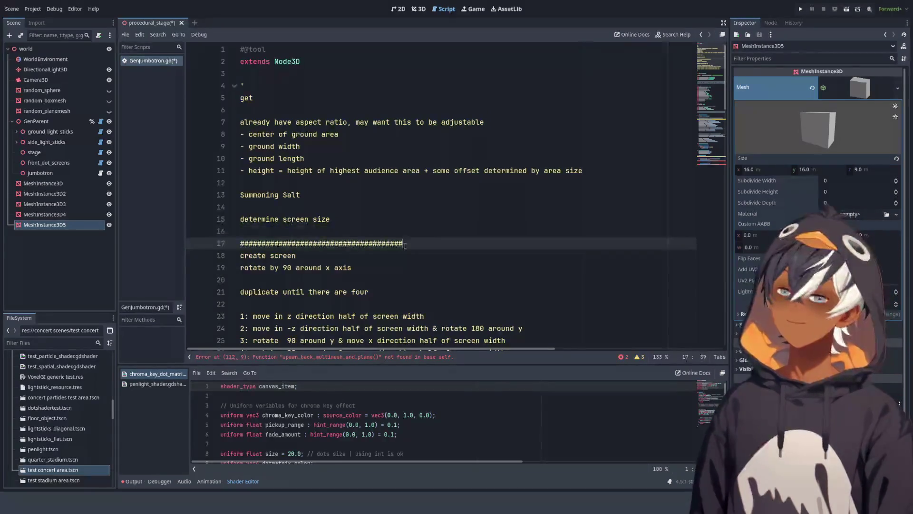
pyautogui.scroll(-2, 392, 250)
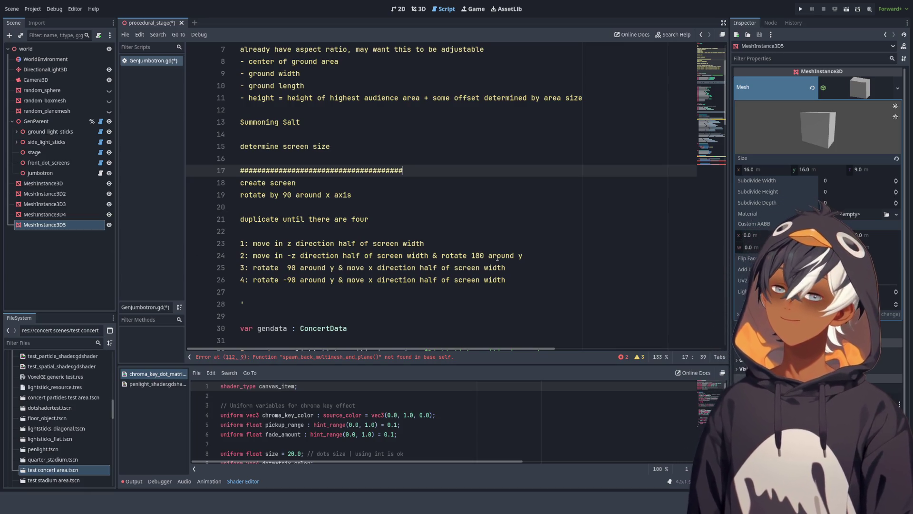
# Step: Add a blank line under the # divider, then select the aspect ratio note on line 7
pyautogui.scroll(-3, 418, 231)
pyautogui.scroll(2, 361, 240)
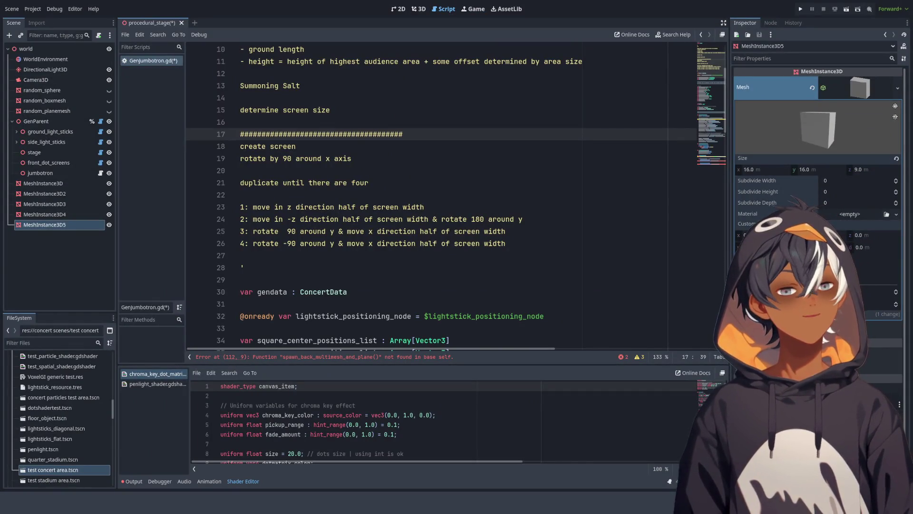
pyautogui.scroll(2, 442, 195)
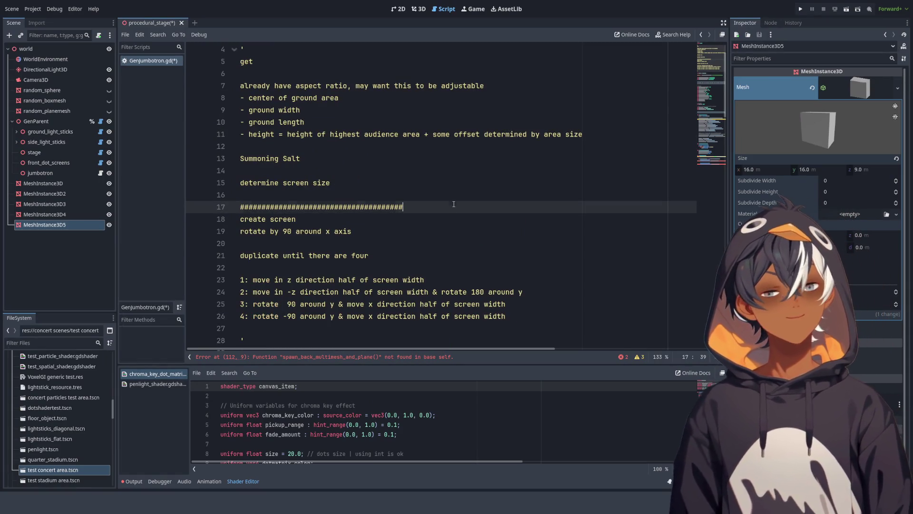
pyautogui.press('Return')
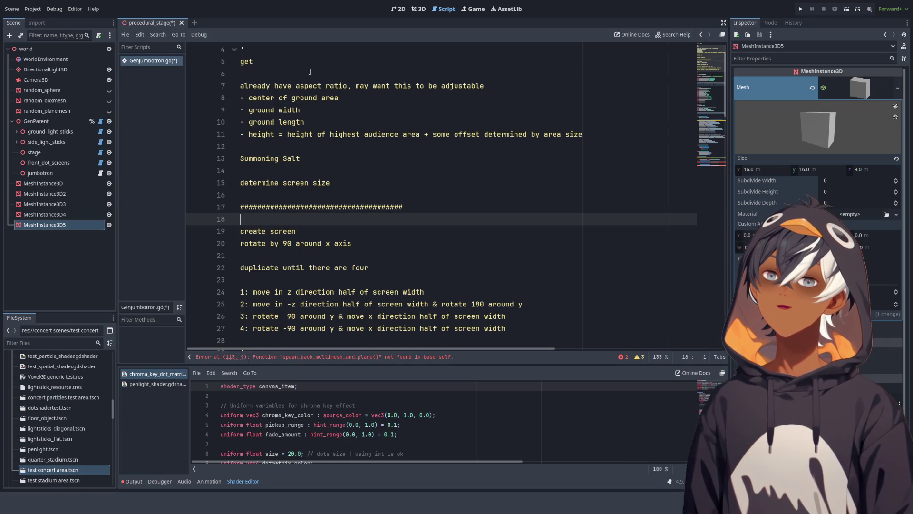
pyautogui.moveTo(240, 85); pyautogui.dragTo(493, 82)
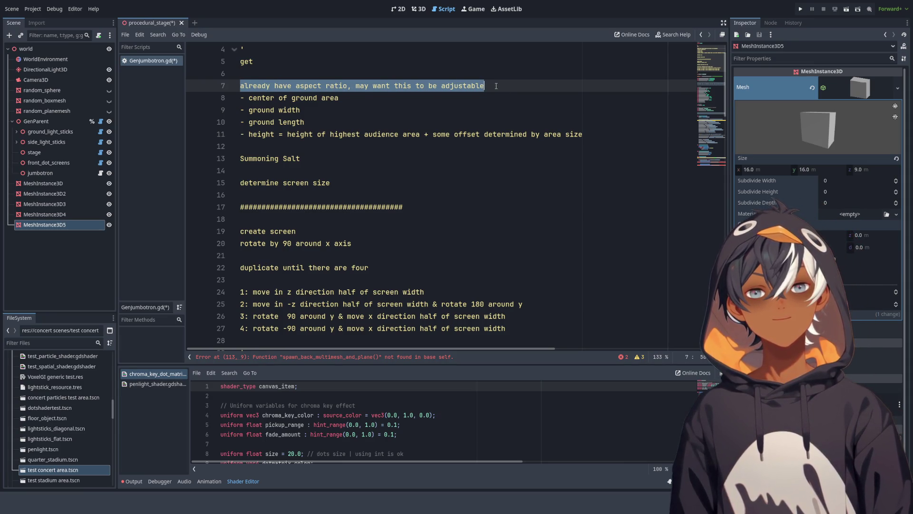
# Step: Insert the heading 'Adjustable Aspect Ratio' on a new line above 'get'
pyautogui.click(471, 72)
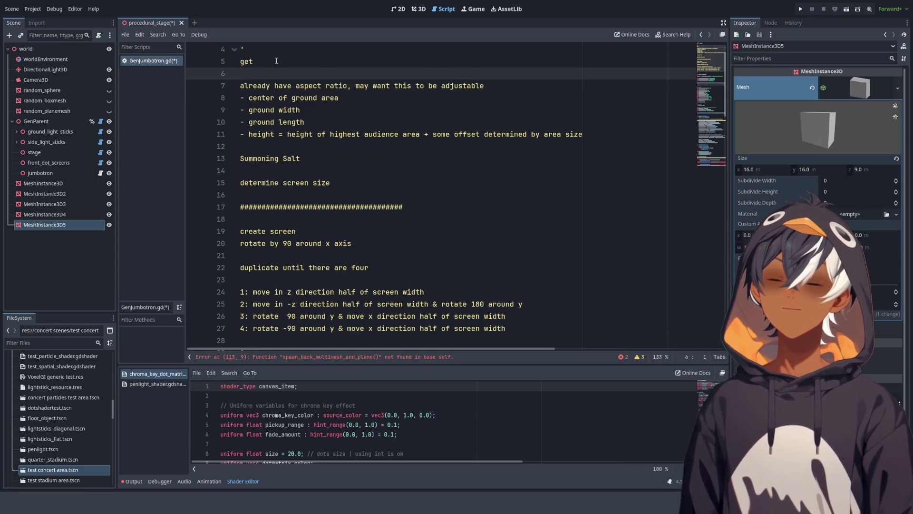
pyautogui.click(258, 62)
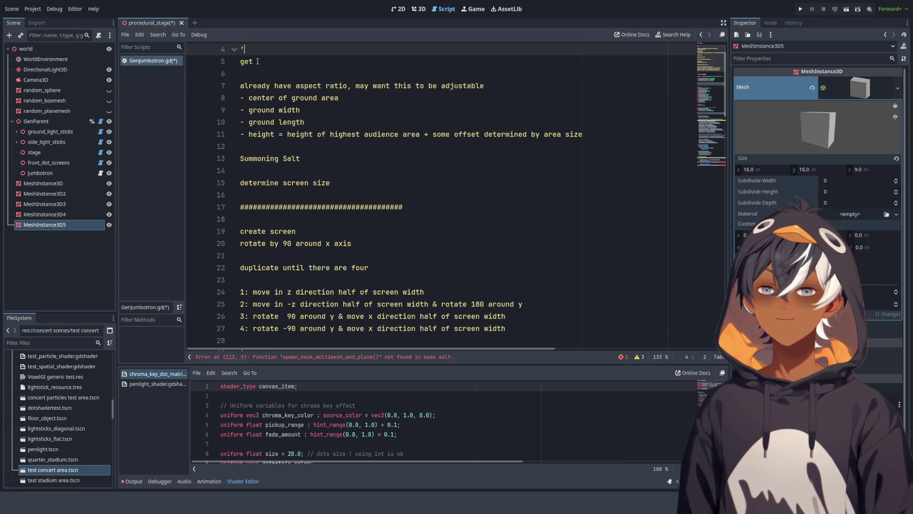
pyautogui.hotkey('ctrl', 'shift', 'Return')
pyautogui.hotkey('ctrl', 'shift', 'Return')
pyautogui.press('Return')
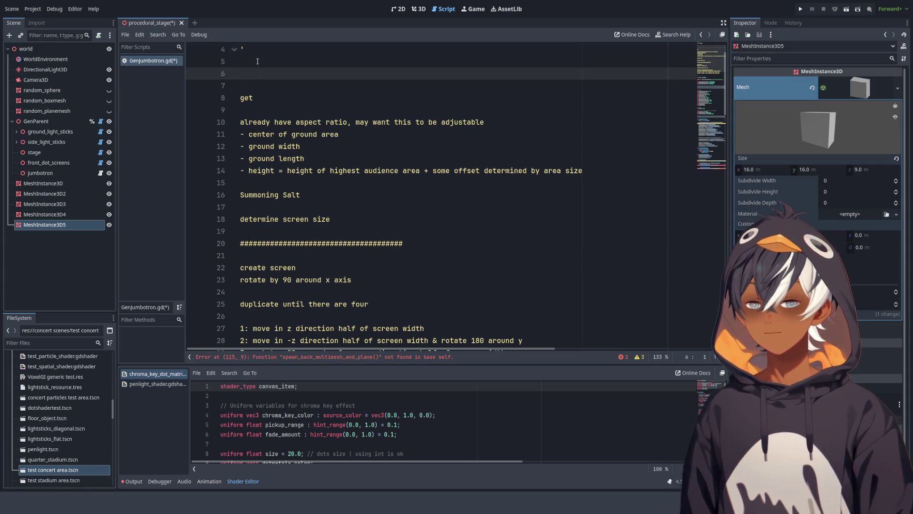
pyautogui.write('Adjust')
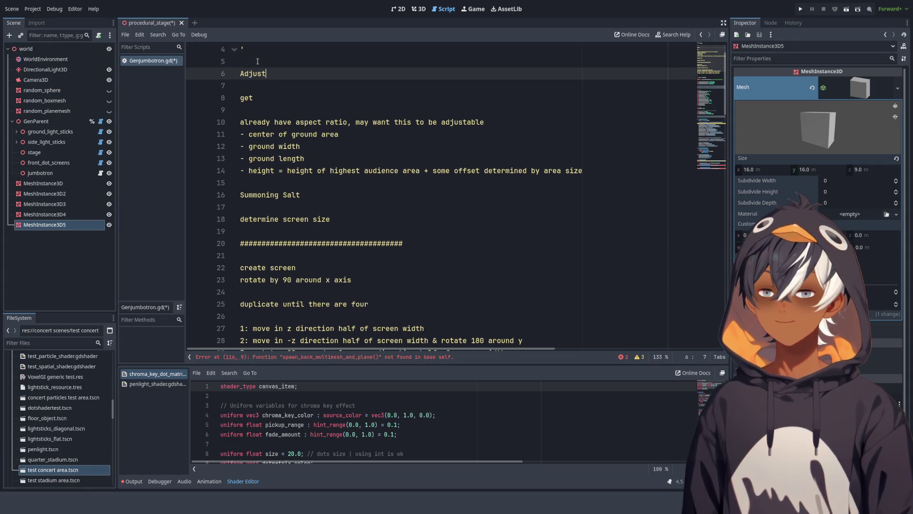
pyautogui.write('able a')
pyautogui.press('BackSpace')
pyautogui.write('Aspect ')
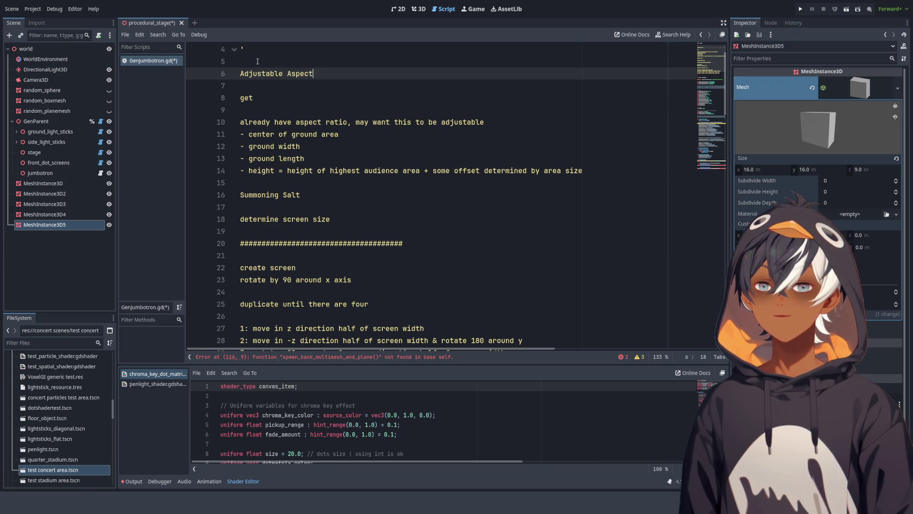
pyautogui.write('Ratio')
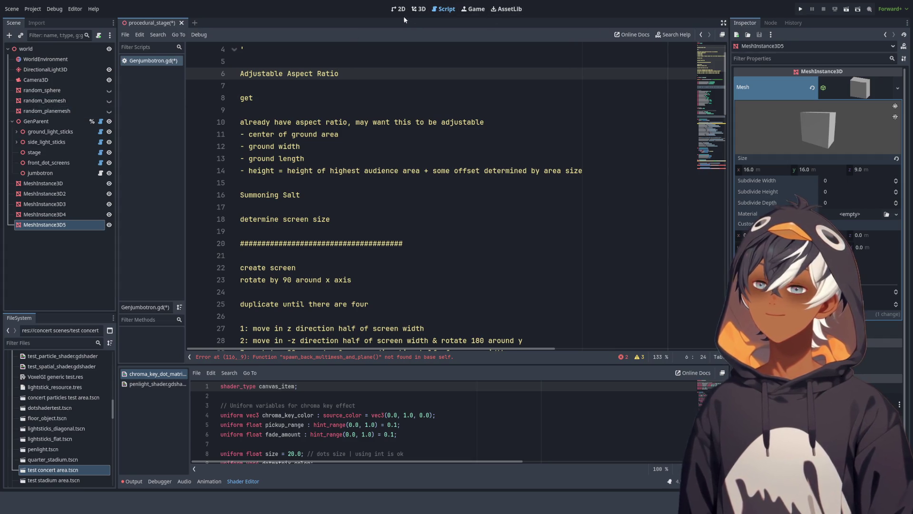
pyautogui.click(418, 8)
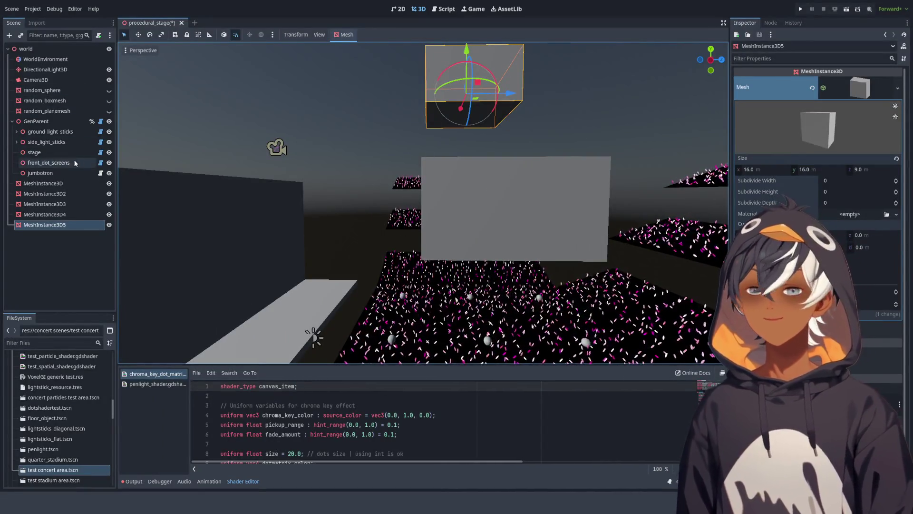
# Step: Select GenParent, orbit to the jumbotron box's corner, then return to GenJumbotron.gd at the 'get' line
pyautogui.click(43, 121)
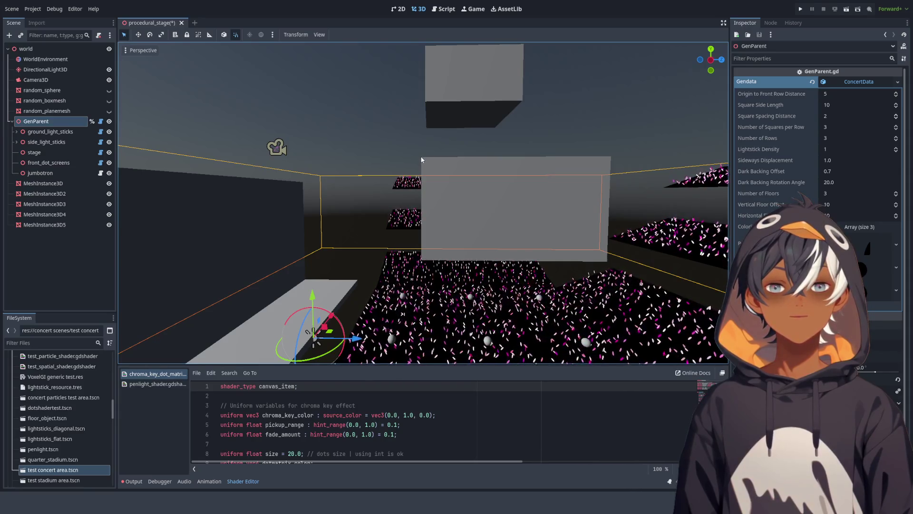
pyautogui.moveTo(429, 180)
pyautogui.mouseDown()
pyautogui.moveTo(458, 198)
pyautogui.moveTo(492, 197)
pyautogui.mouseUp()
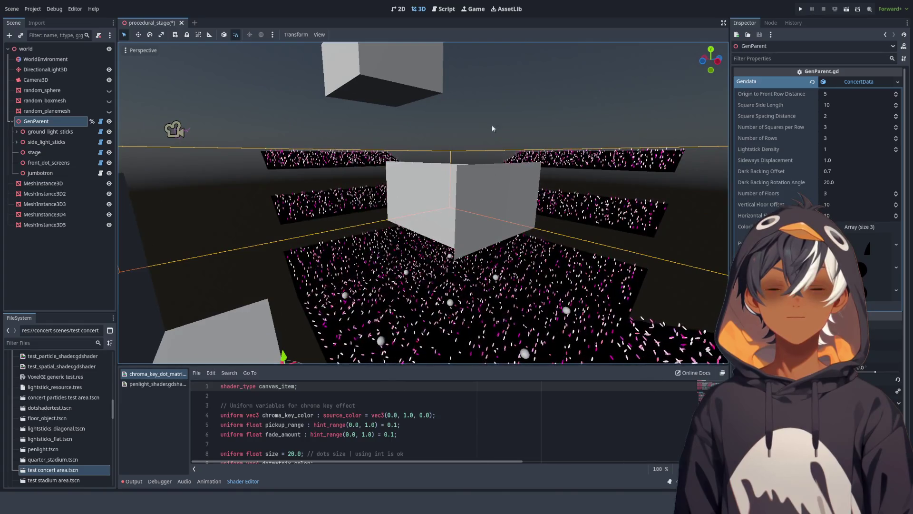
pyautogui.click(443, 9)
pyautogui.click(311, 100)
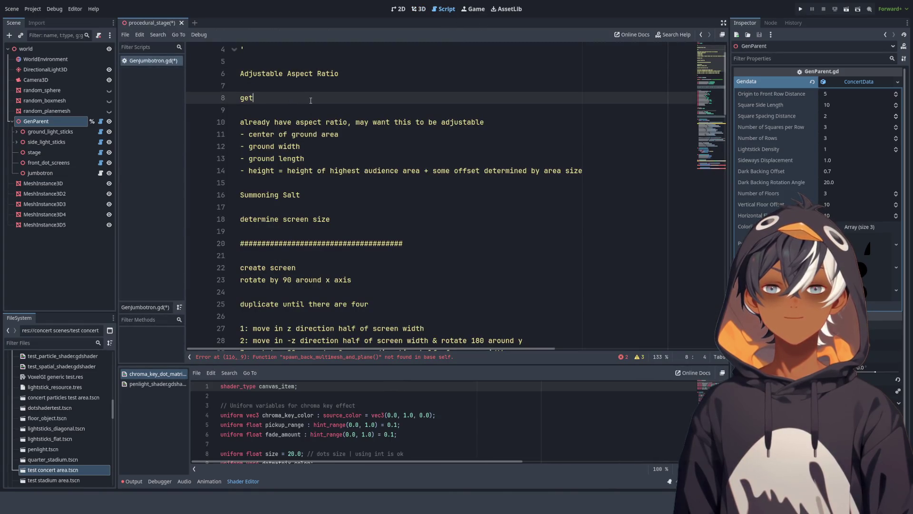
# Step: Add the note 'aspect ratio will be defined in the resource' followed by a 'Size Multiplier' heading
pyautogui.click(322, 88)
pyautogui.write('-')
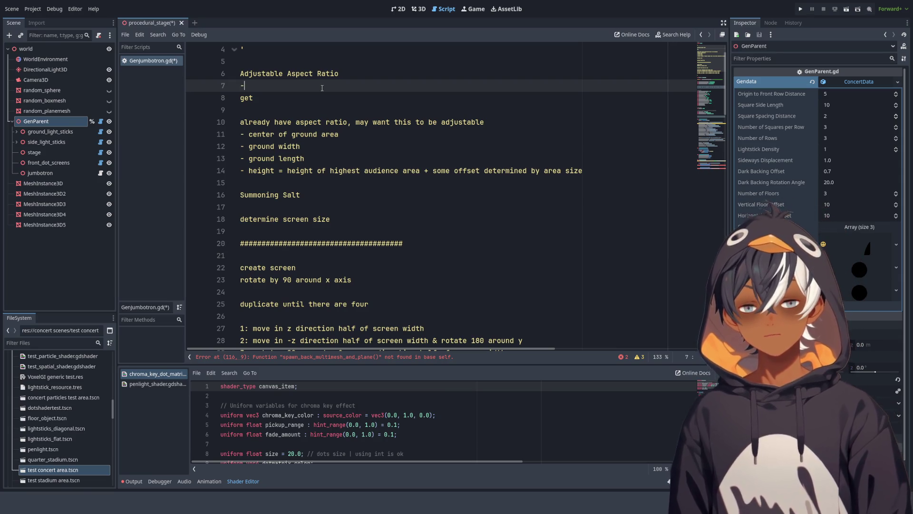
pyautogui.press('Return')
pyautogui.click(322, 88)
pyautogui.write('aspect ratio will be defined in the resource')
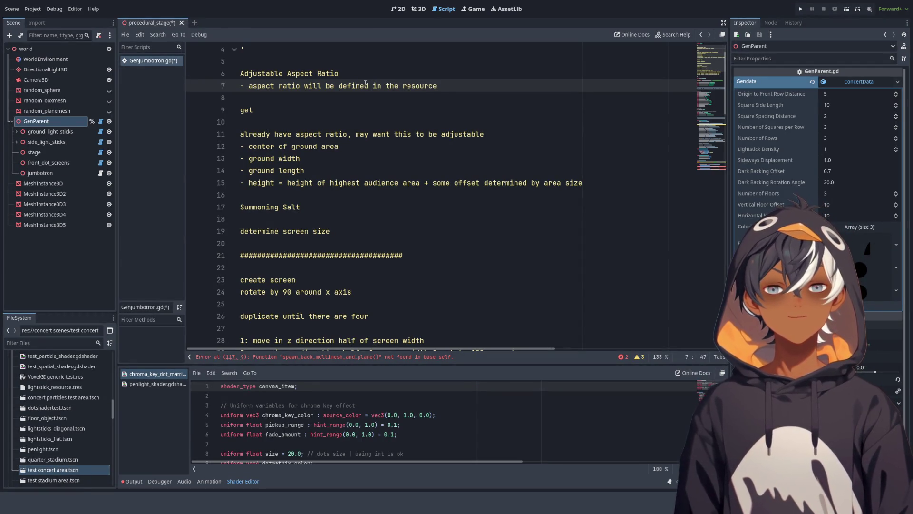
pyautogui.press('Return')
pyautogui.press('Return')
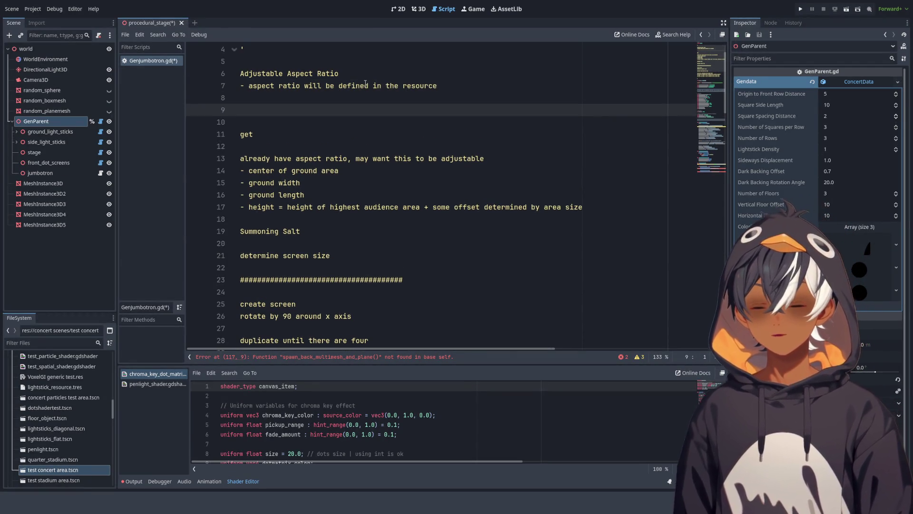
pyautogui.hotkey('ctrl', 'shift', 'Return')
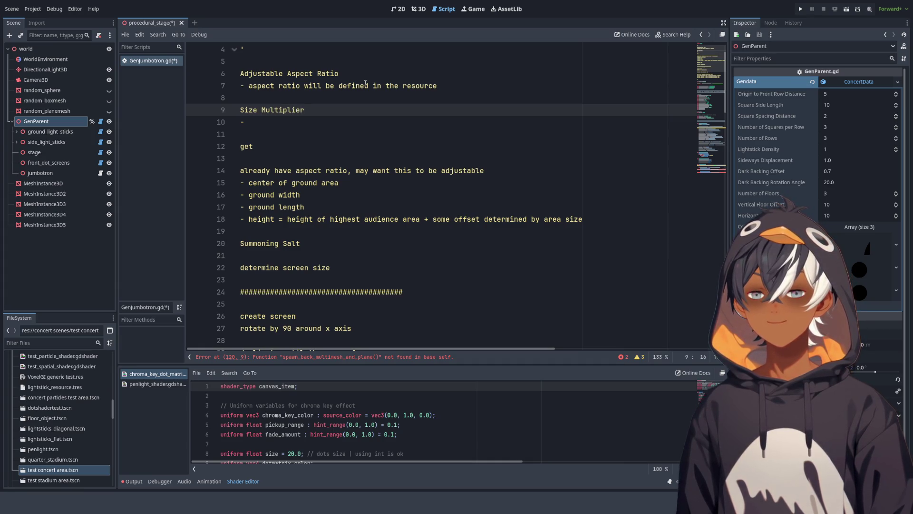
pyautogui.press('Down')
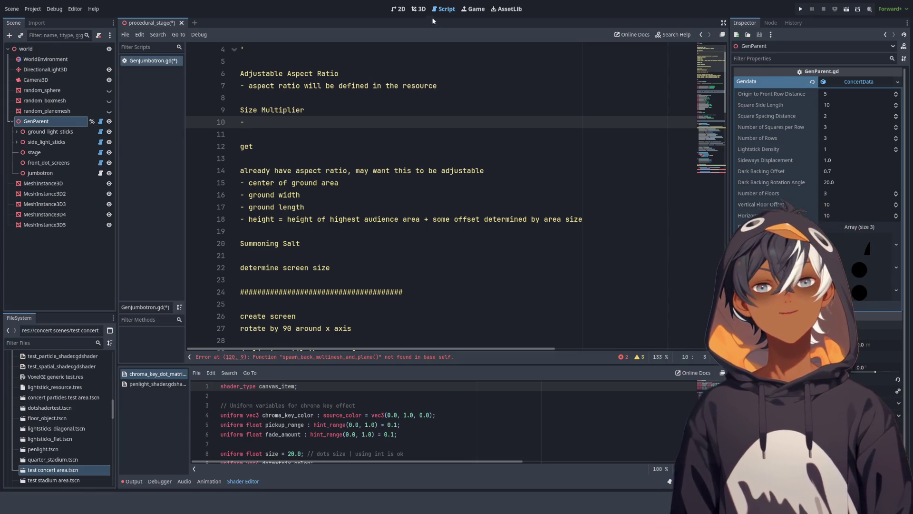
# Step: Orbit around the 3D concert stage to inspect the crowd areas and stage screen
pyautogui.click(419, 8)
pyautogui.scroll(3, 479, 137)
pyautogui.moveTo(460, 189)
pyautogui.mouseDown()
pyautogui.moveTo(473, 239)
pyautogui.moveTo(526, 235)
pyautogui.moveTo(637, 175)
pyautogui.moveTo(645, 150)
pyautogui.mouseUp()
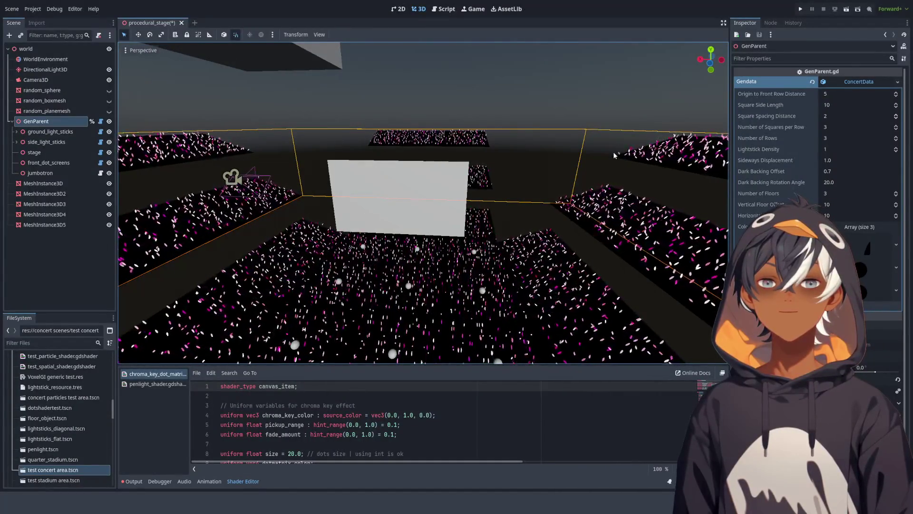
pyautogui.moveTo(592, 146)
pyautogui.mouseDown()
pyautogui.moveTo(402, 139)
pyautogui.moveTo(384, 181)
pyautogui.moveTo(532, 223)
pyautogui.moveTo(552, 219)
pyautogui.moveTo(560, 123)
pyautogui.mouseUp()
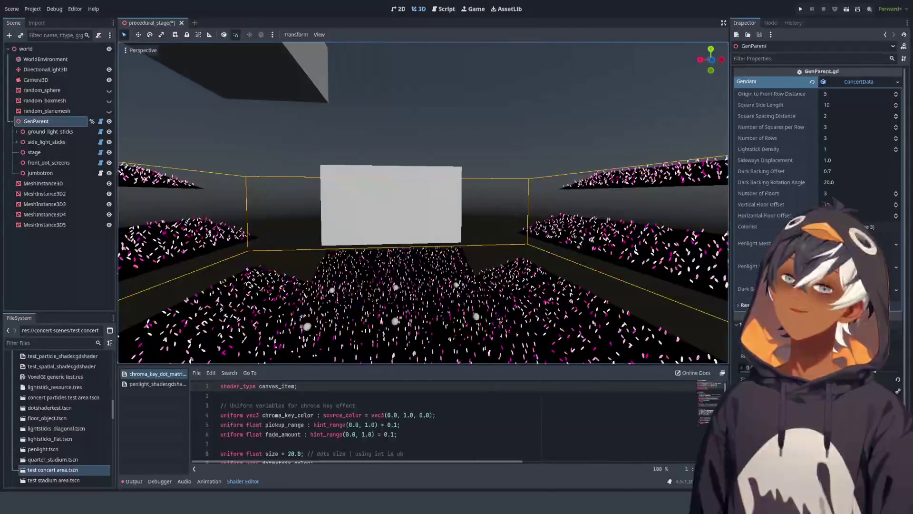
pyautogui.moveTo(361, 205)
pyautogui.mouseDown()
pyautogui.moveTo(429, 183)
pyautogui.moveTo(405, 224)
pyautogui.moveTo(394, 198)
pyautogui.moveTo(483, 231)
pyautogui.moveTo(548, 205)
pyautogui.moveTo(428, 190)
pyautogui.moveTo(506, 194)
pyautogui.moveTo(509, 215)
pyautogui.mouseUp()
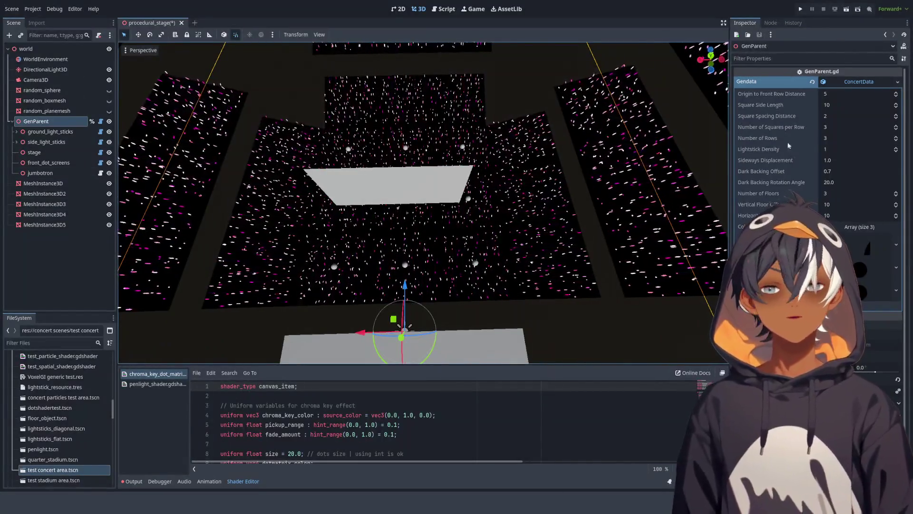
# Step: Set Lightstick Density to 0 and try larger Square Side Lengths before reverting it to 10
pyautogui.click(896, 151)
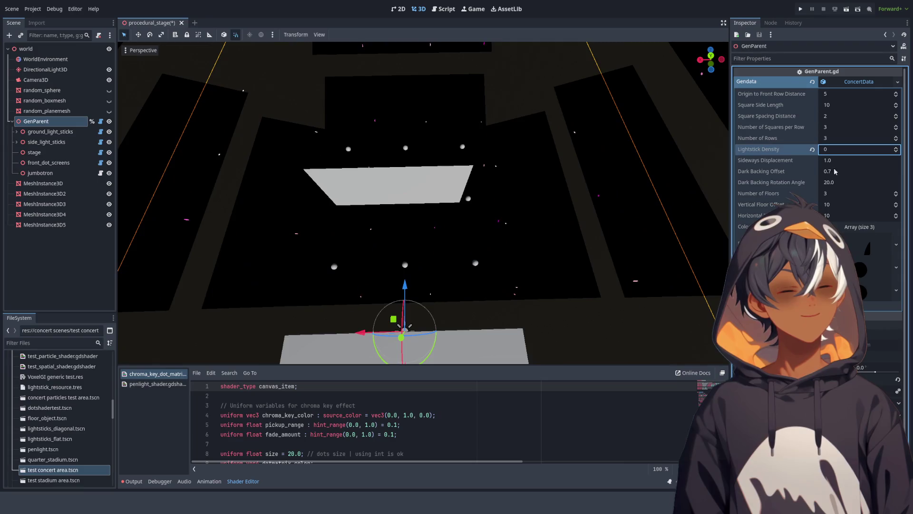
pyautogui.scroll(-5, 525, 180)
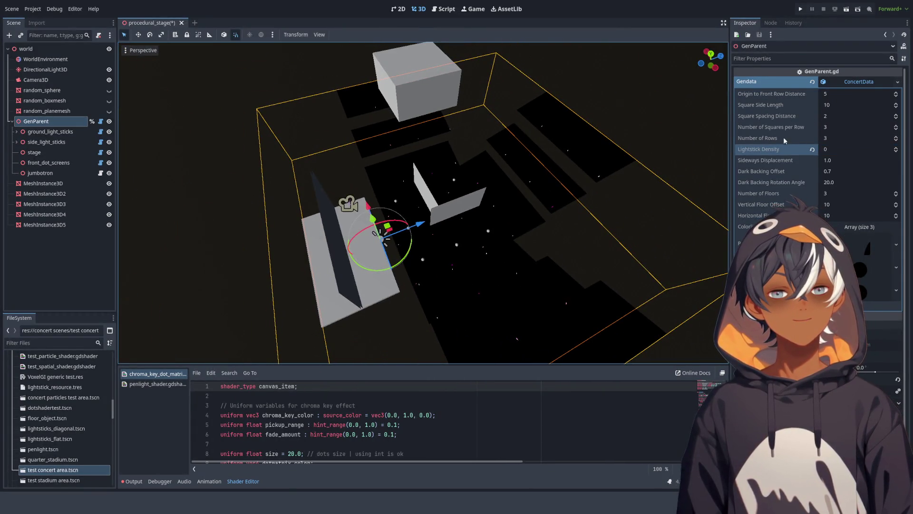
pyautogui.click(896, 104)
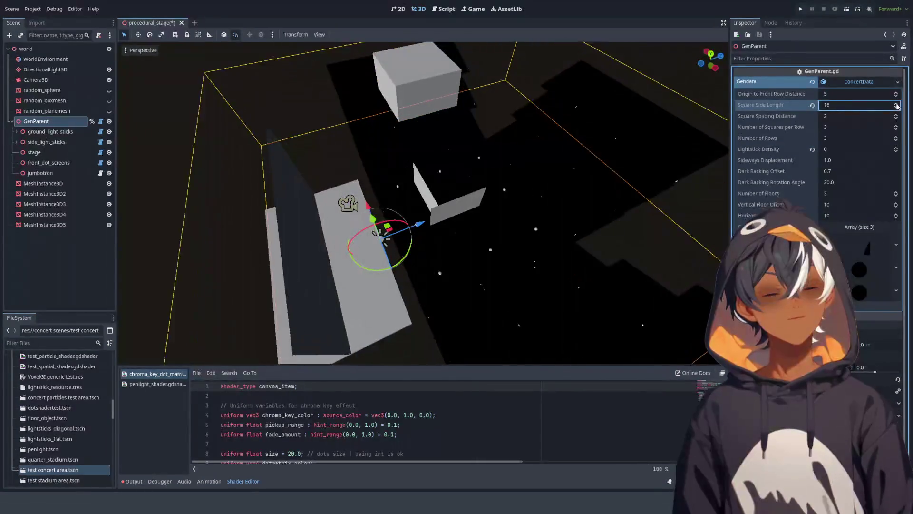
pyautogui.moveTo(528, 279)
pyautogui.mouseDown()
pyautogui.moveTo(469, 200)
pyautogui.moveTo(453, 209)
pyautogui.moveTo(569, 247)
pyautogui.moveTo(570, 202)
pyautogui.moveTo(520, 241)
pyautogui.moveTo(465, 244)
pyautogui.moveTo(525, 267)
pyautogui.moveTo(587, 270)
pyautogui.moveTo(584, 262)
pyautogui.mouseUp()
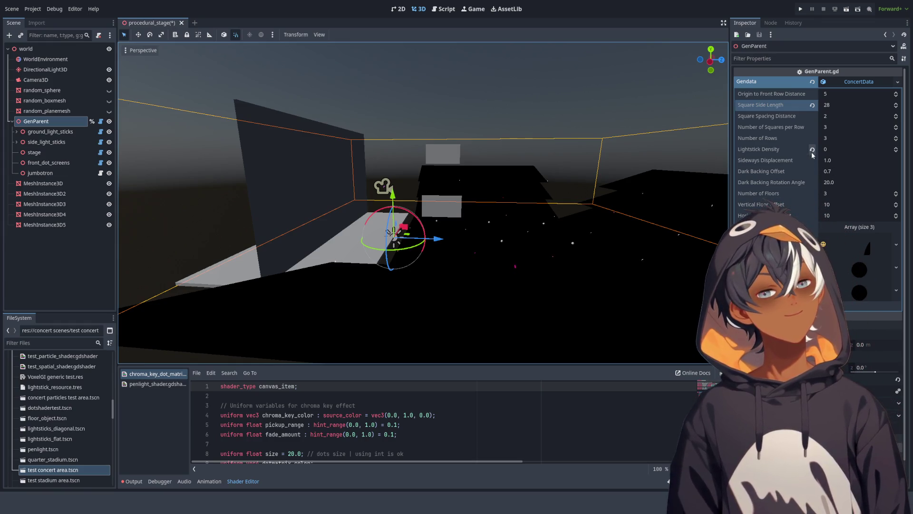
pyautogui.click(813, 105)
pyautogui.scroll(4, 382, 228)
# Step: Raise Number of Rows to 15 and view the dot rows from above
pyautogui.moveTo(382, 231)
pyautogui.mouseDown()
pyautogui.moveTo(535, 250)
pyautogui.moveTo(521, 267)
pyautogui.moveTo(592, 255)
pyautogui.mouseUp()
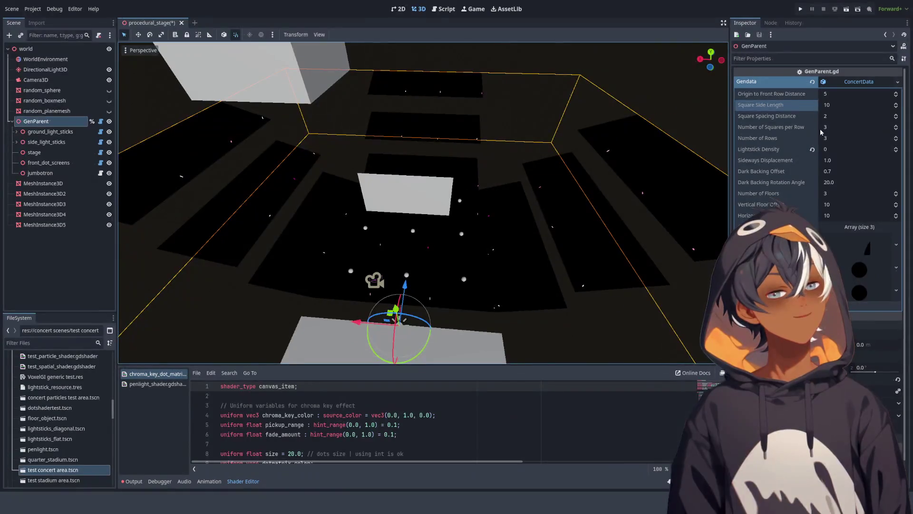
pyautogui.moveTo(896, 139); pyautogui.dragTo(896, 138)
pyautogui.moveTo(389, 163)
pyautogui.mouseDown()
pyautogui.moveTo(419, 149)
pyautogui.moveTo(555, 187)
pyautogui.mouseUp()
pyautogui.moveTo(591, 225)
pyautogui.mouseDown()
pyautogui.moveTo(596, 210)
pyautogui.moveTo(256, 277)
pyautogui.mouseUp()
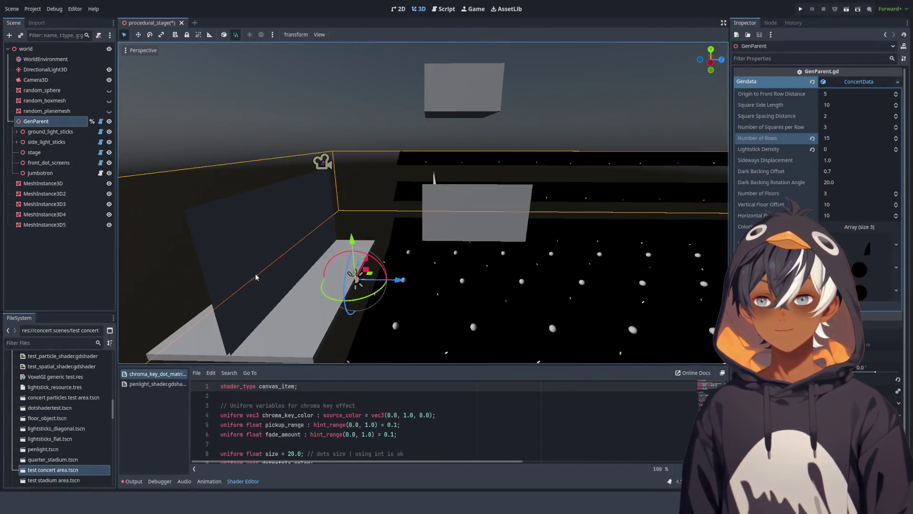
pyautogui.click(57, 249)
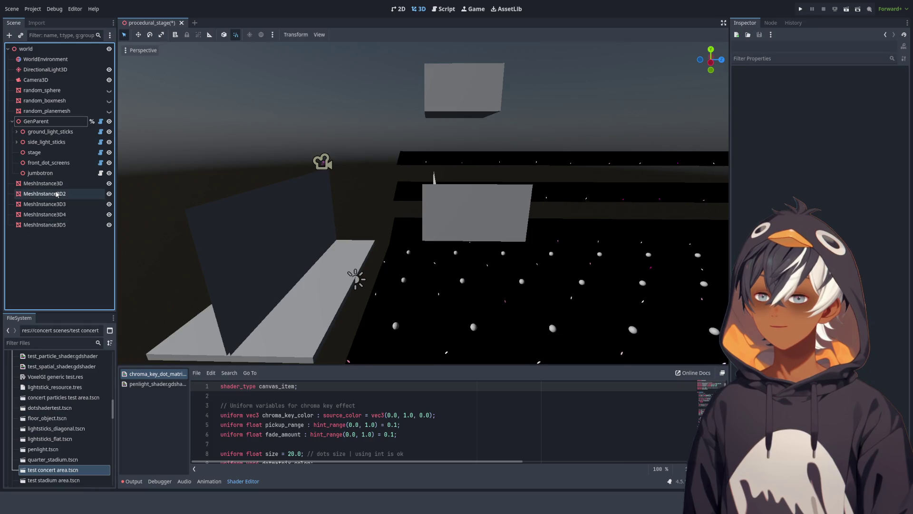
# Step: Select all five MeshInstance3D boxes and orbit around them from several angles
pyautogui.click(43, 183)
pyautogui.keyDown('shift'); pyautogui.click(44, 225); pyautogui.keyUp('shift')
pyautogui.press('f')
pyautogui.moveTo(399, 216)
pyautogui.mouseDown()
pyautogui.moveTo(455, 221)
pyautogui.moveTo(478, 245)
pyautogui.moveTo(343, 211)
pyautogui.moveTo(472, 220)
pyautogui.mouseUp()
pyautogui.moveTo(530, 255)
pyautogui.mouseDown()
pyautogui.moveTo(587, 299)
pyautogui.moveTo(549, 235)
pyautogui.moveTo(576, 262)
pyautogui.moveTo(467, 279)
pyautogui.moveTo(442, 267)
pyautogui.moveTo(427, 272)
pyautogui.moveTo(424, 258)
pyautogui.moveTo(462, 333)
pyautogui.moveTo(521, 254)
pyautogui.mouseUp()
pyautogui.scroll(-5, 466, 279)
pyautogui.scroll(8, 521, 254)
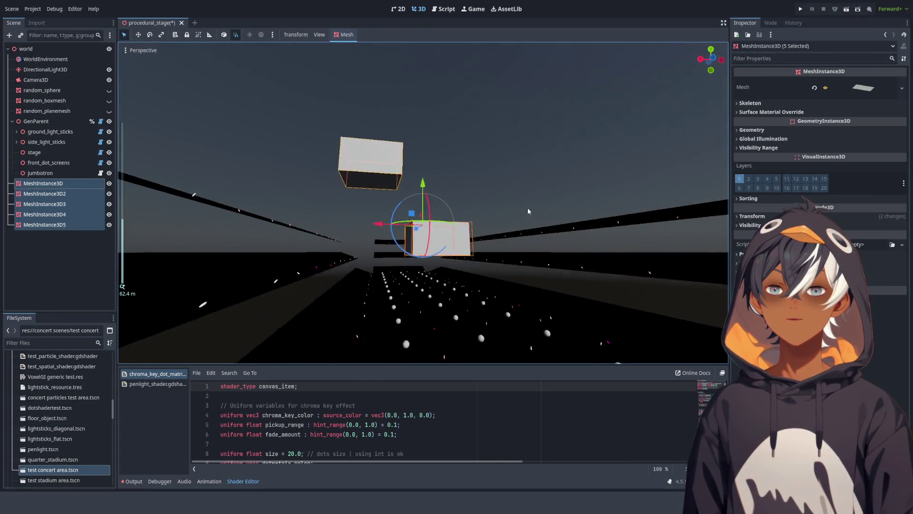
pyautogui.moveTo(528, 211)
pyautogui.mouseDown()
pyautogui.moveTo(493, 210)
pyautogui.moveTo(500, 216)
pyautogui.moveTo(493, 240)
pyautogui.moveTo(256, 227)
pyautogui.moveTo(257, 216)
pyautogui.moveTo(322, 321)
pyautogui.moveTo(507, 239)
pyautogui.mouseUp()
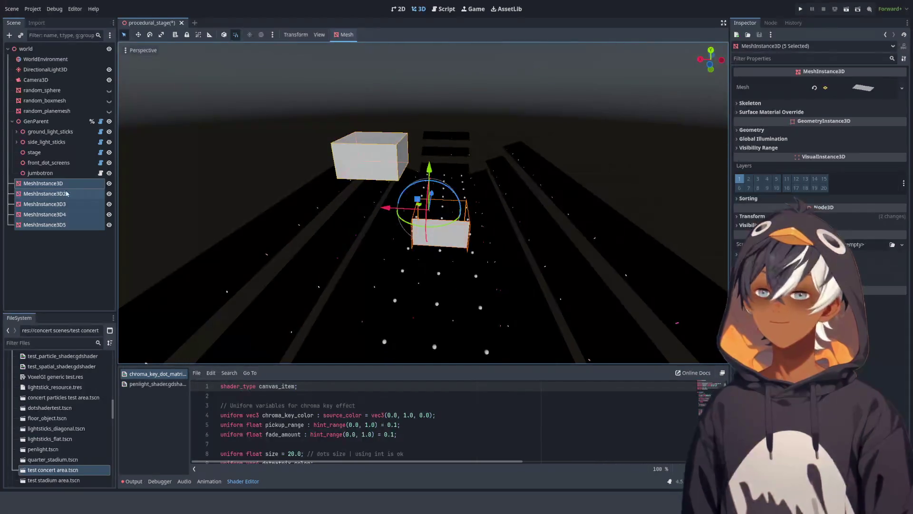
pyautogui.moveTo(290, 223); pyautogui.dragTo(336, 246)
pyautogui.moveTo(270, 258)
pyautogui.mouseDown()
pyautogui.moveTo(322, 205)
pyautogui.moveTo(267, 271)
pyautogui.moveTo(342, 238)
pyautogui.moveTo(418, 233)
pyautogui.moveTo(412, 244)
pyautogui.mouseUp()
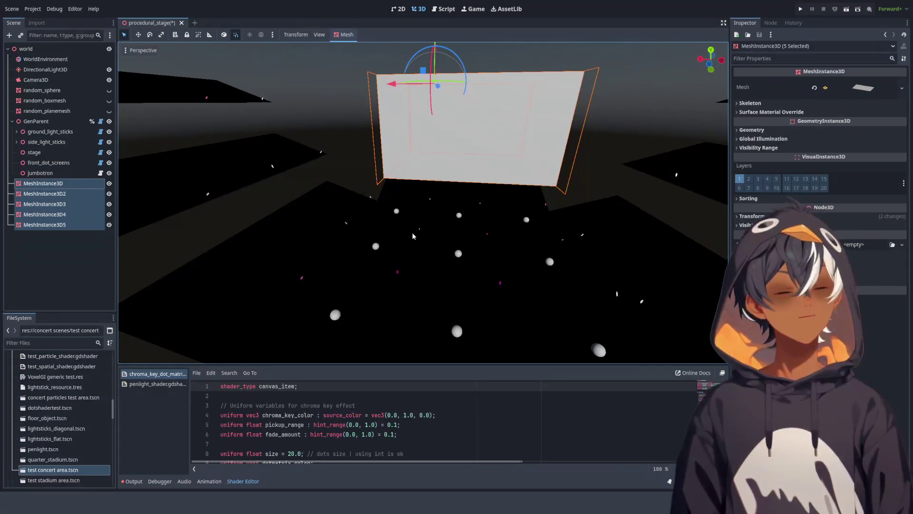
pyautogui.moveTo(615, 161)
pyautogui.mouseDown()
pyautogui.moveTo(566, 122)
pyautogui.moveTo(515, 145)
pyautogui.moveTo(466, 147)
pyautogui.mouseUp()
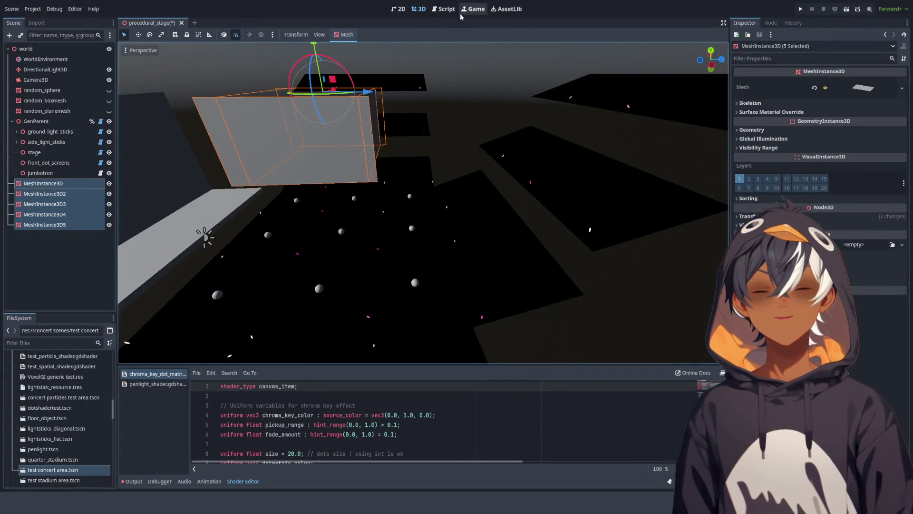
pyautogui.moveTo(327, 233); pyautogui.dragTo(436, 114)
pyautogui.scroll(-6, 436, 115)
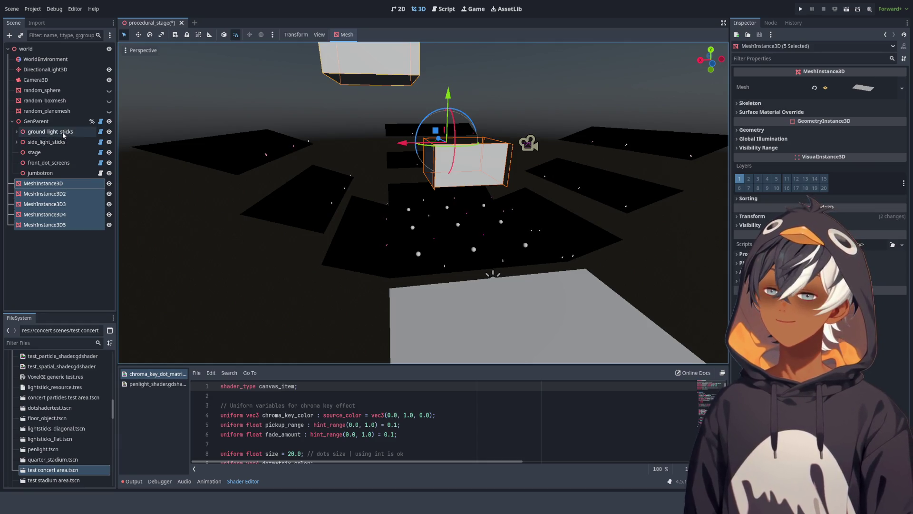
# Step: Select GenParent to show its generator settings and view the stage from a steeper angle
pyautogui.click(36, 121)
pyautogui.moveTo(547, 181); pyautogui.dragTo(473, 221)
pyautogui.scroll(-5, 473, 221)
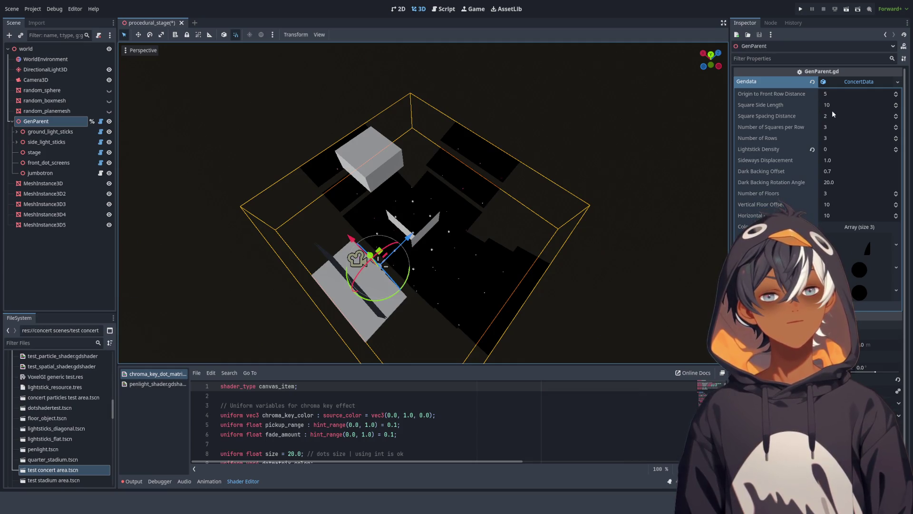
# Step: Try larger Square Spacing Distance, Squares per Row and Number of Rows, reverting them to 2, 3 and 3
pyautogui.scroll(-5, 520, 176)
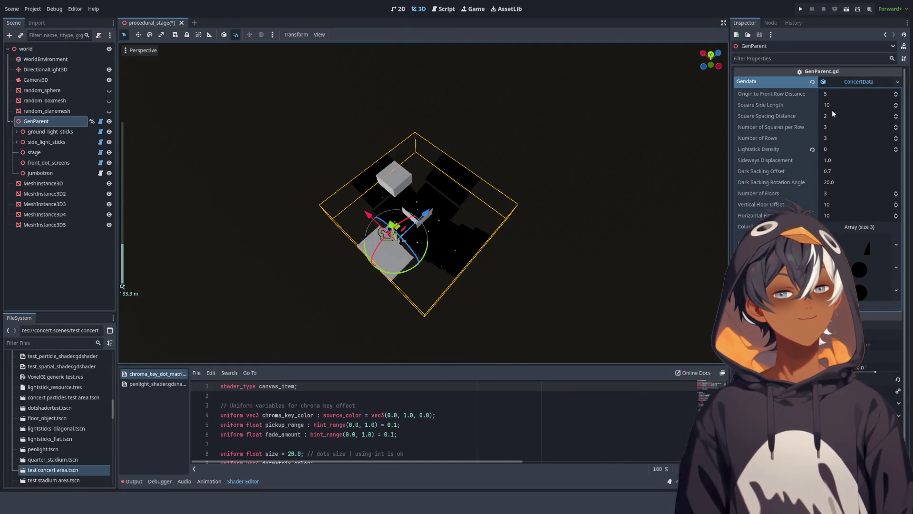
pyautogui.moveTo(829, 116); pyautogui.dragTo(858, 116)
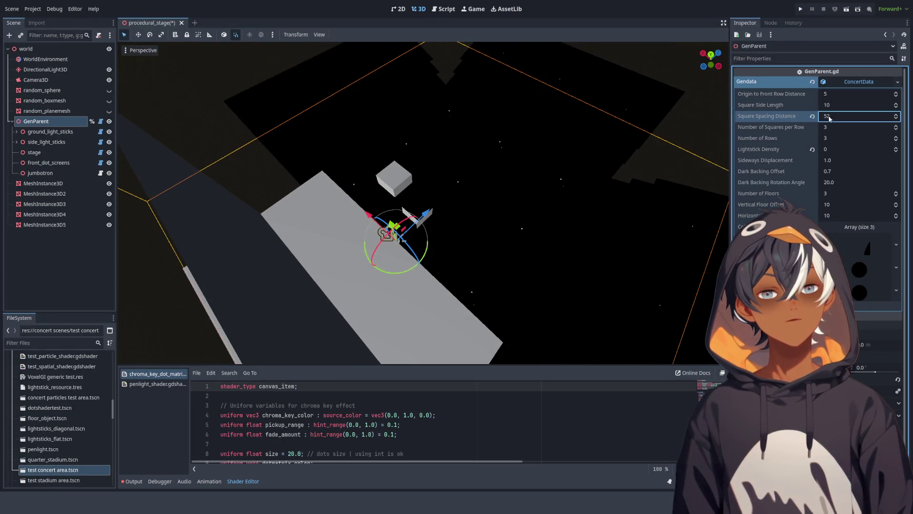
pyautogui.click(812, 116)
pyautogui.moveTo(837, 126)
pyautogui.mouseDown()
pyautogui.moveTo(861, 127)
pyautogui.moveTo(852, 127)
pyautogui.mouseUp()
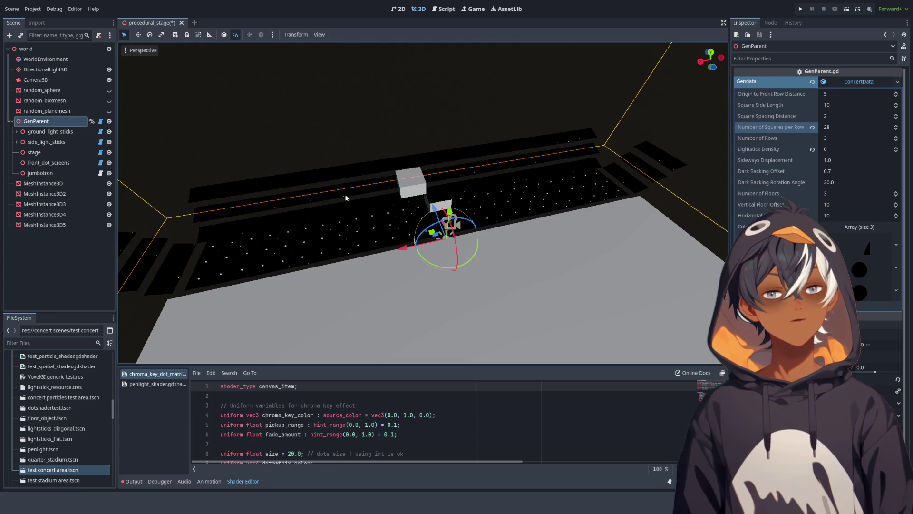
pyautogui.click(812, 127)
pyautogui.moveTo(829, 138); pyautogui.dragTo(858, 138)
pyautogui.moveTo(485, 132); pyautogui.dragTo(527, 179)
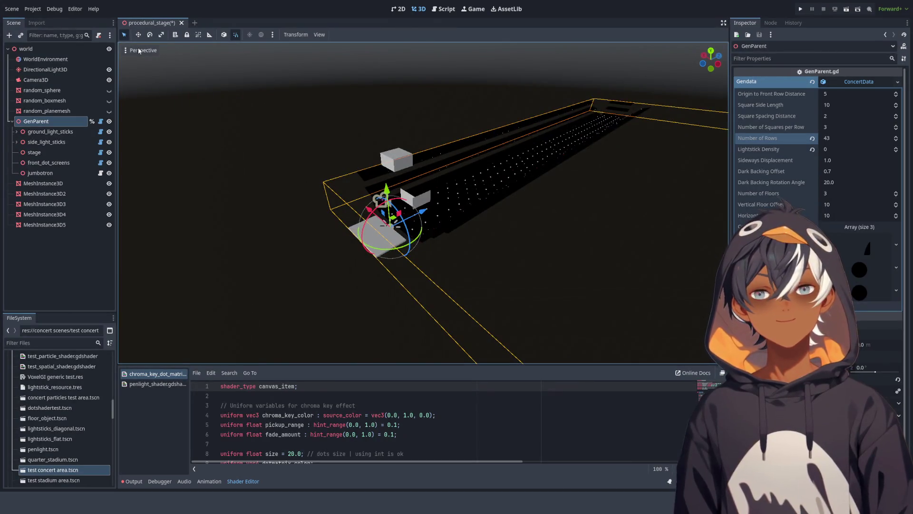
pyautogui.click(814, 140)
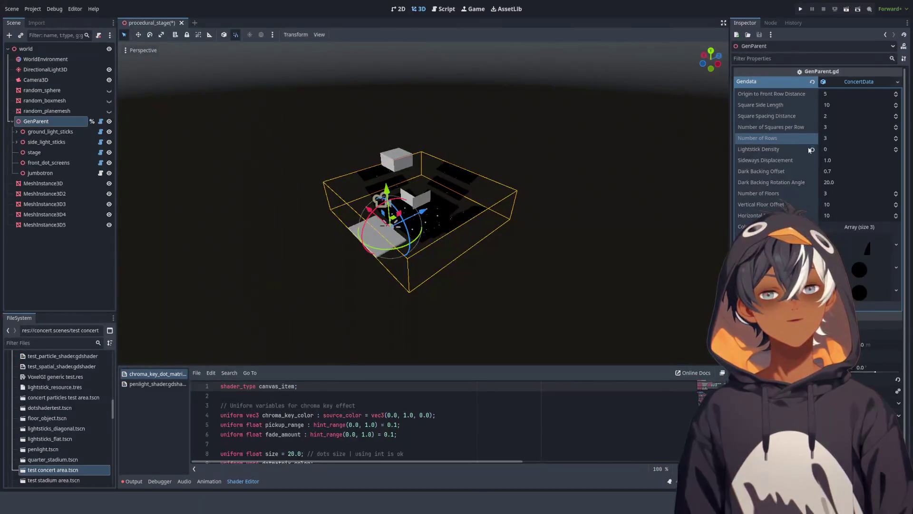
pyautogui.press('f')
# Step: Restore Lightstick Density to 1 and view the filled crowd from the front
pyautogui.click(813, 151)
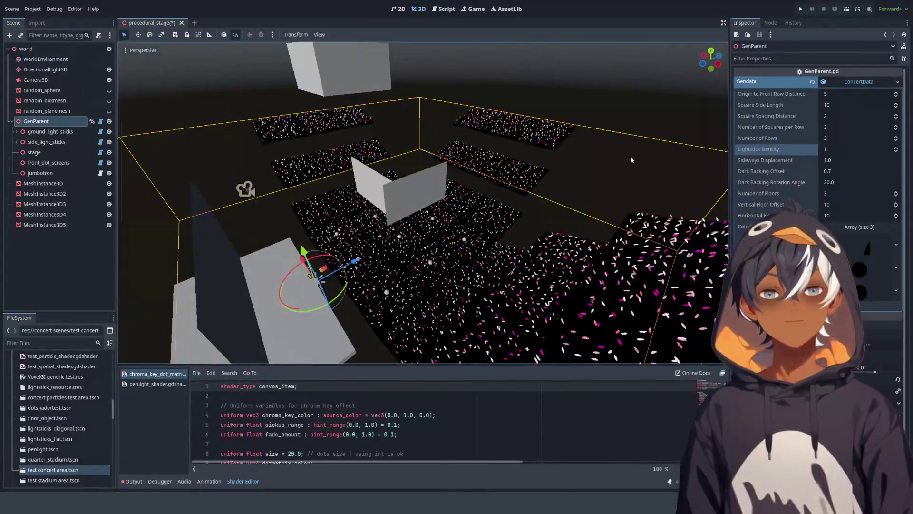
pyautogui.moveTo(462, 296); pyautogui.dragTo(494, 254)
pyautogui.scroll(3, 493, 254)
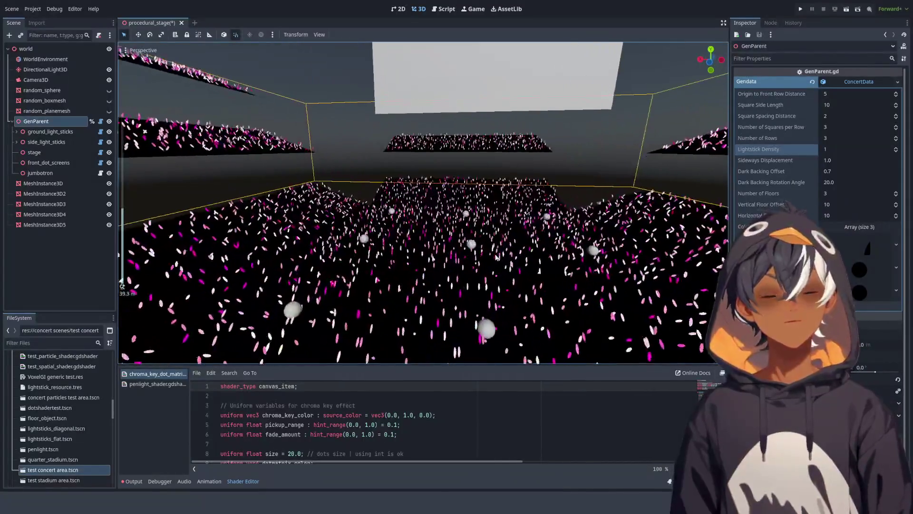
pyautogui.click(447, 10)
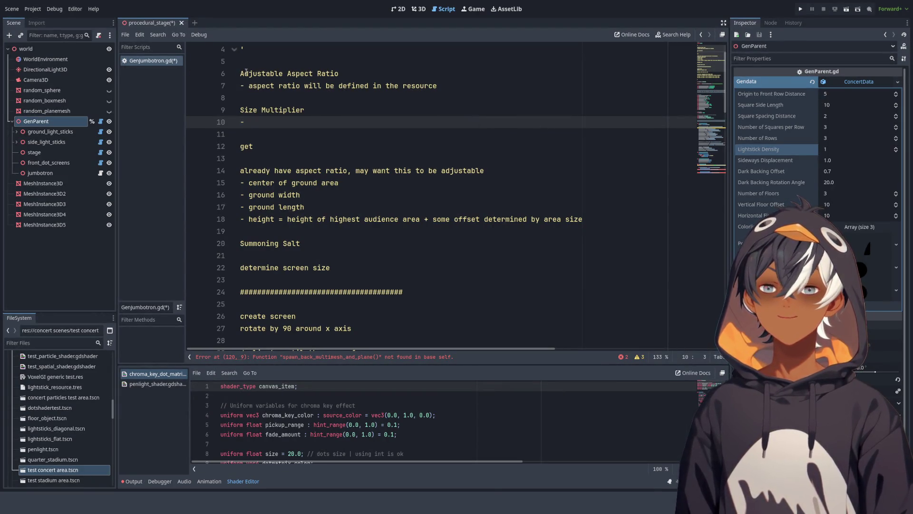
# Step: Type 'based on Max(ground_length, ground_width)' under Size Multiplier, correcting typos along the way
pyautogui.scroll(-3, 354, 104)
pyautogui.scroll(3, 300, 117)
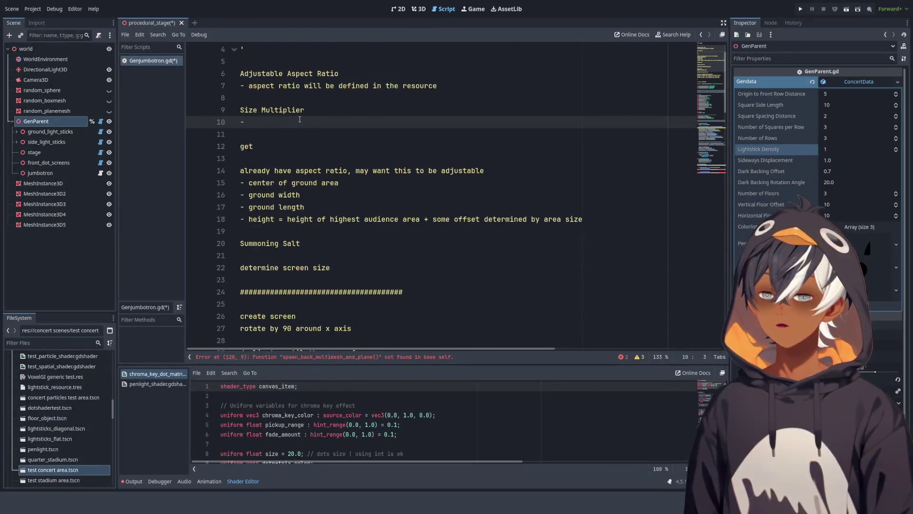
pyautogui.write('based ')
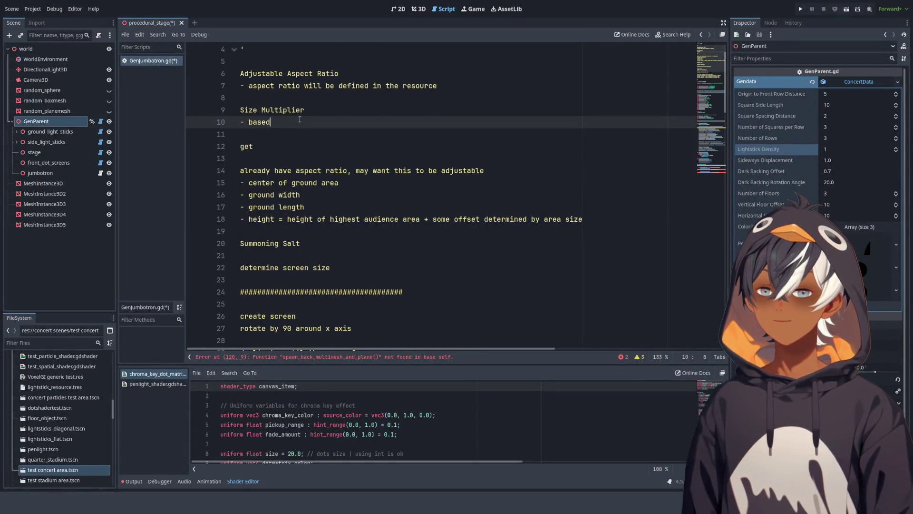
pyautogui.write('on the')
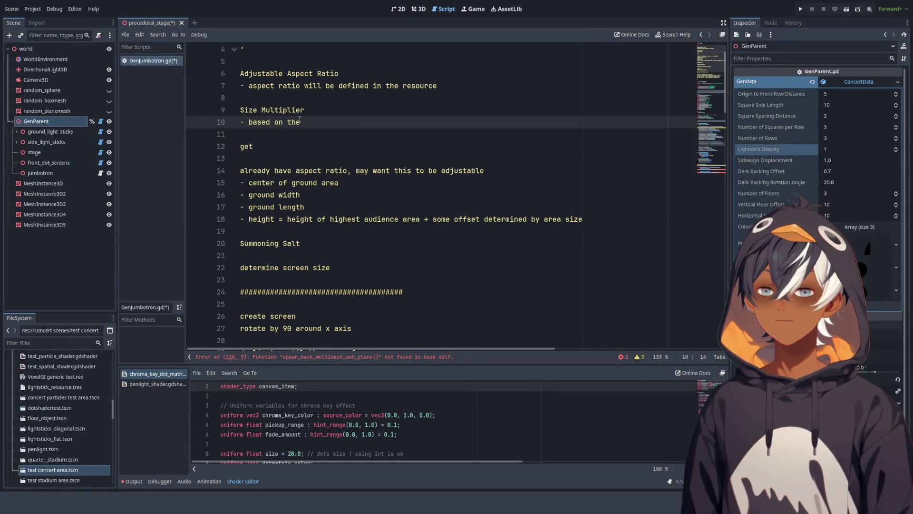
pyautogui.press('BackSpace')
pyautogui.press('BackSpace')
pyautogui.press('BackSpace')
pyautogui.write('Max()')
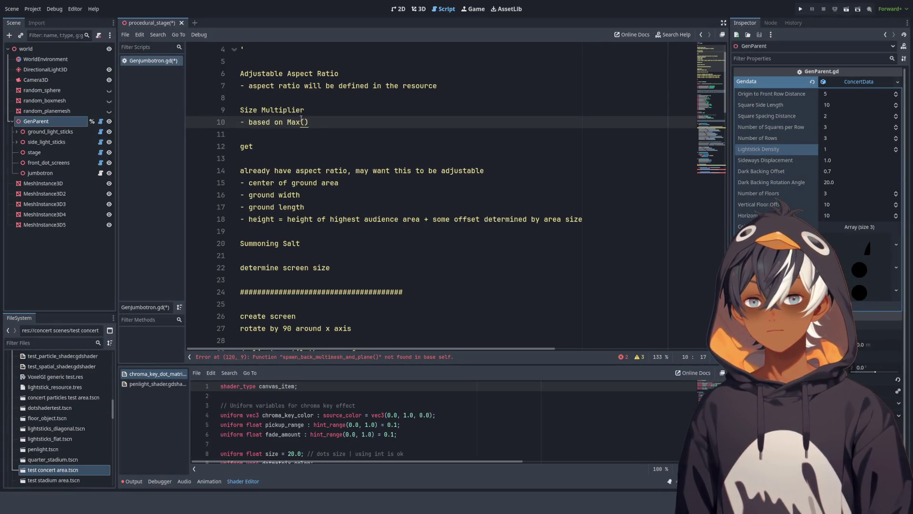
pyautogui.press('Left')
pyautogui.write('area')
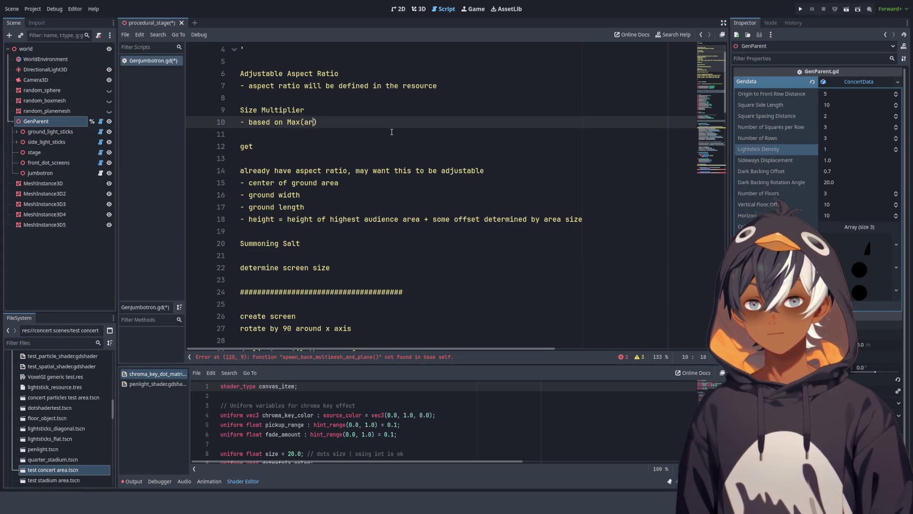
pyautogui.press('BackSpace')
pyautogui.press('BackSpace')
pyautogui.press('BackSpace')
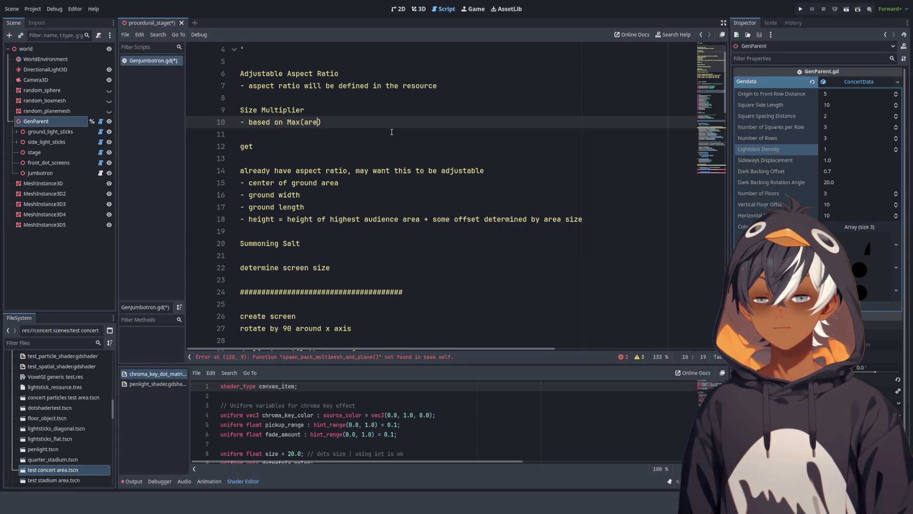
pyautogui.write('groun')
pyautogui.write('d_len')
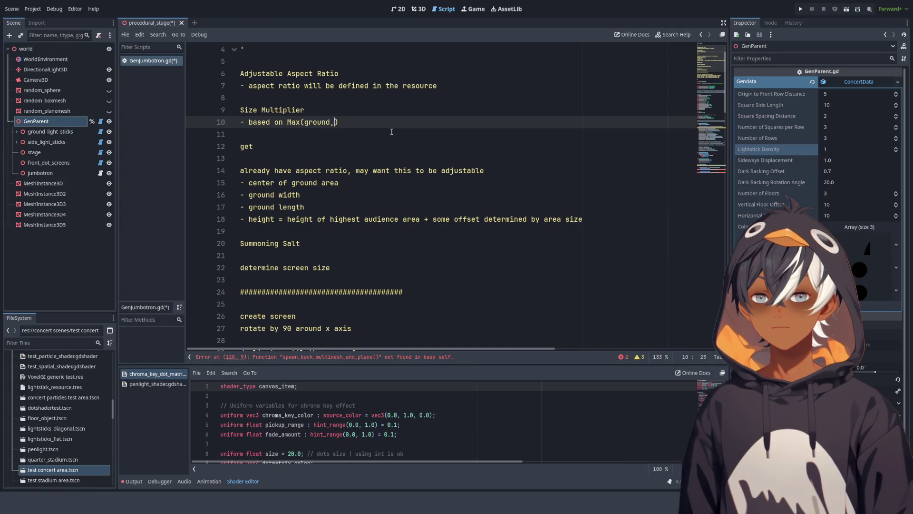
pyautogui.write('gth, go')
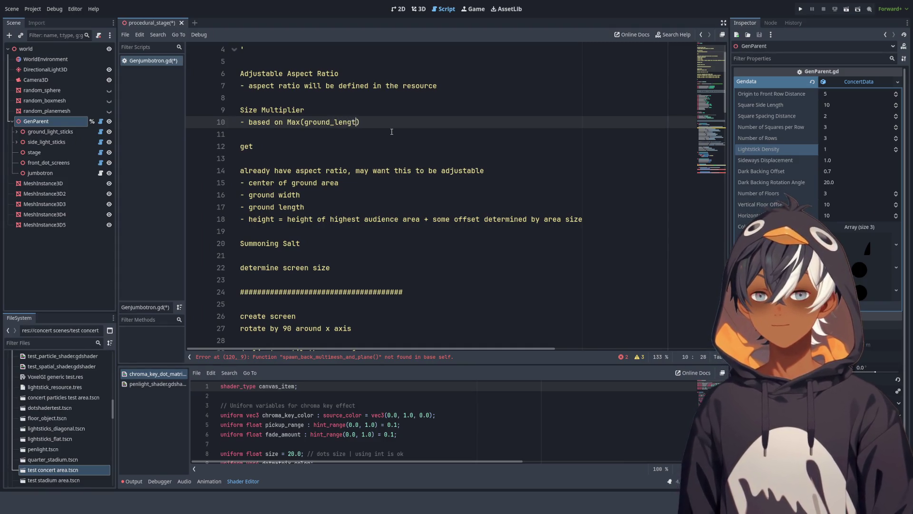
pyautogui.write('rund_')
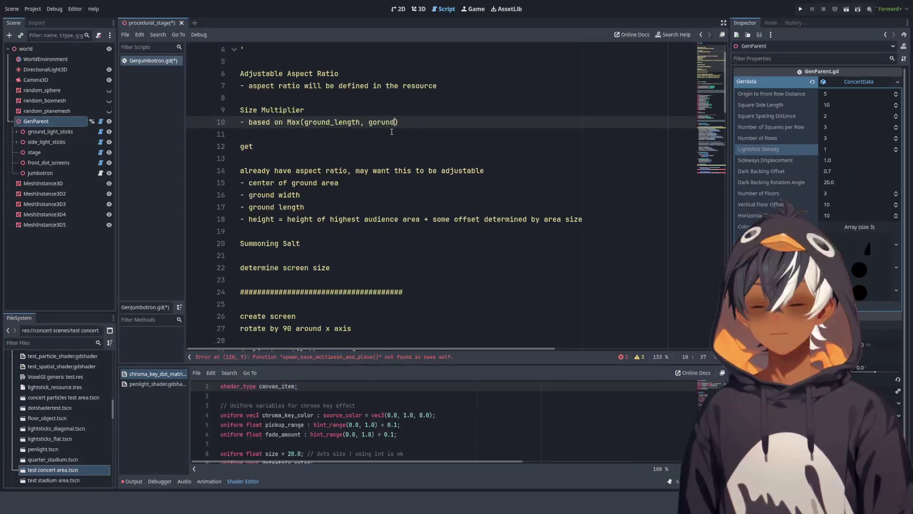
pyautogui.write('width')
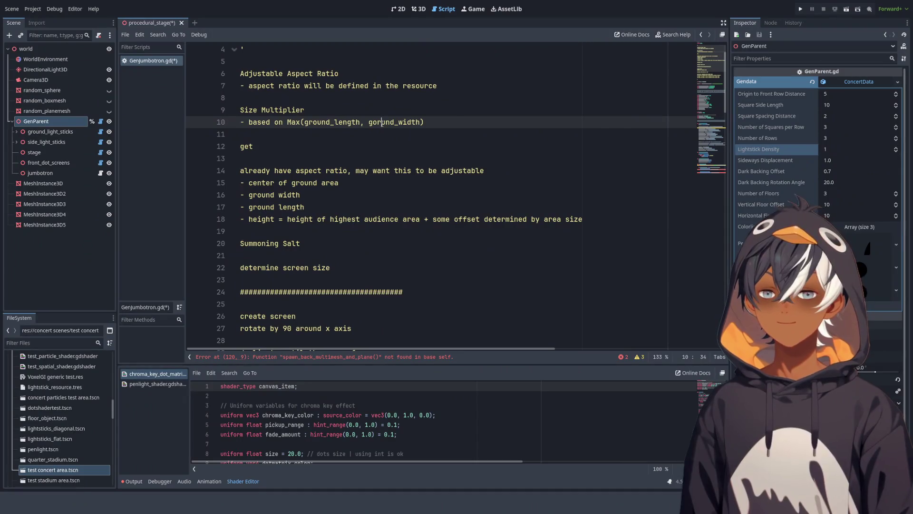
pyautogui.press('BackSpace')
pyautogui.press('BackSpace')
pyautogui.write('ro')
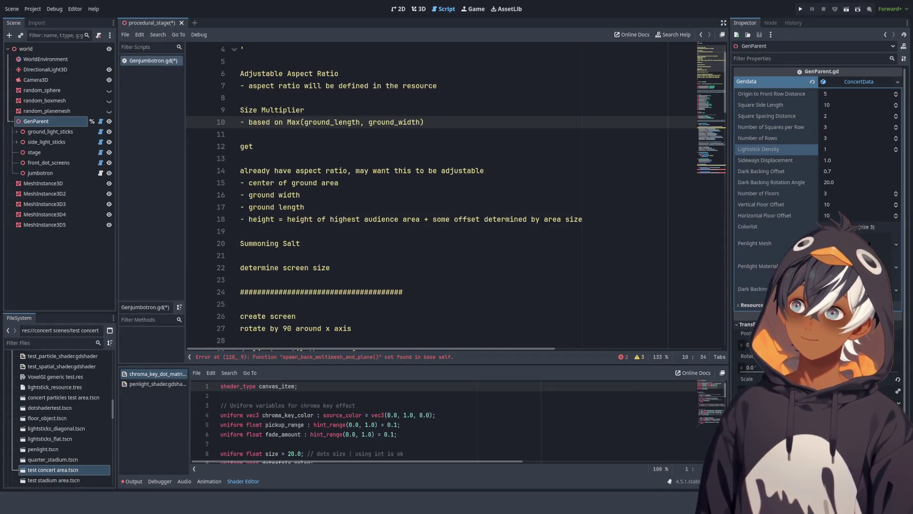
pyautogui.press('Down')
pyautogui.press('Down')
pyautogui.press('Down')
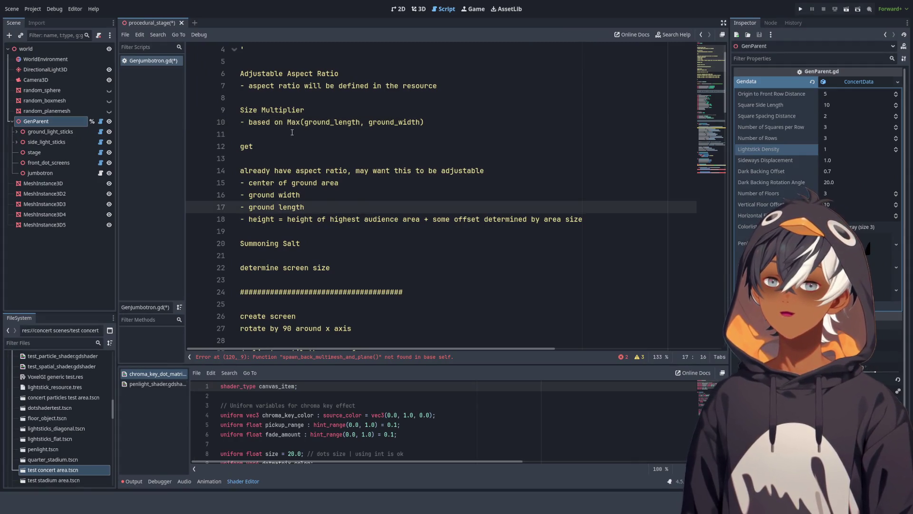
pyautogui.click(292, 133)
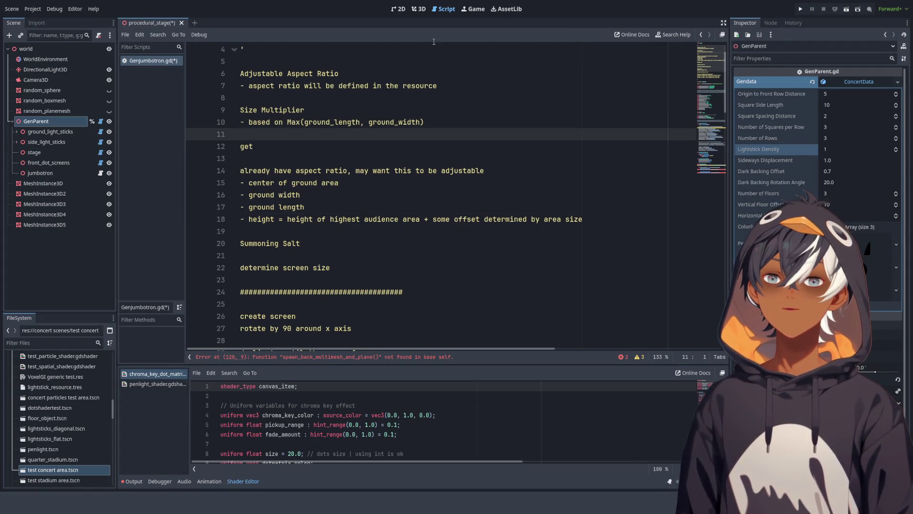
# Step: Select MeshInstance3D2–5 to inspect the walls, then nudge the MeshInstance3D plane slightly sideways
pyautogui.click(419, 9)
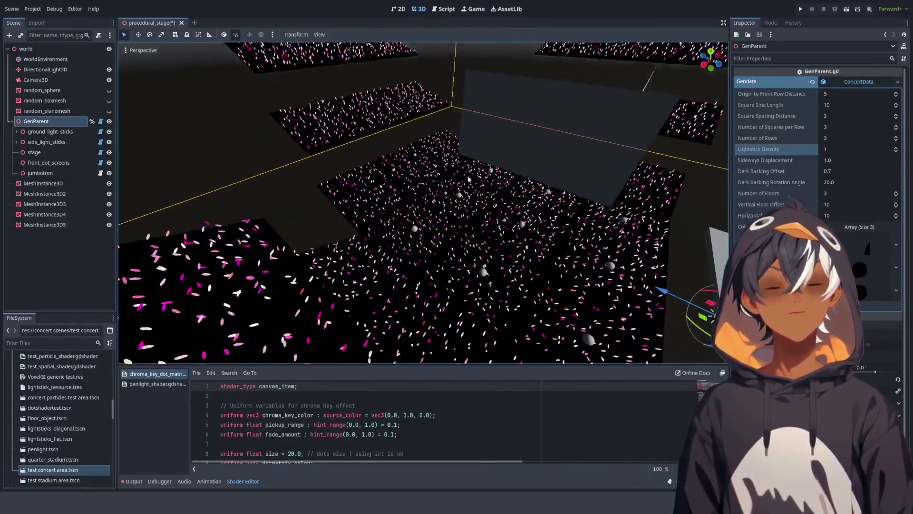
pyautogui.click(39, 225)
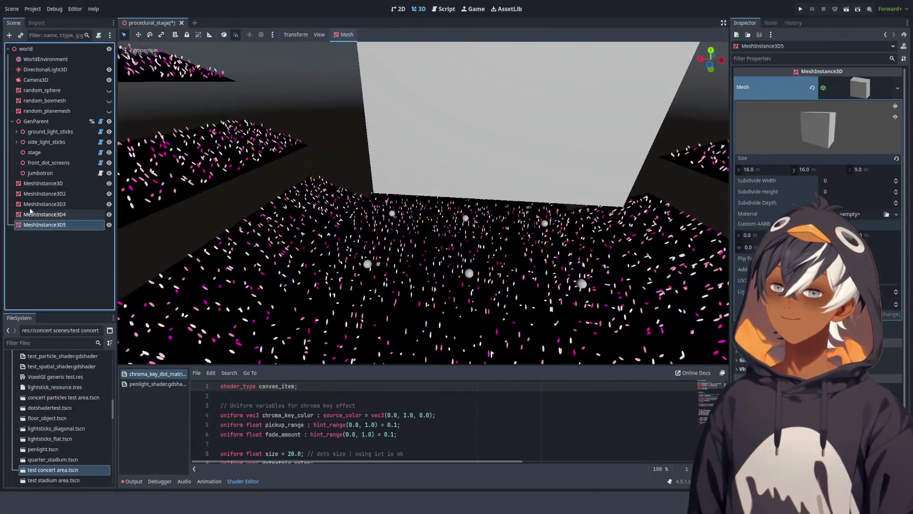
pyautogui.keyDown('shift'); pyautogui.click(43, 194); pyautogui.keyUp('shift')
pyautogui.scroll(-8, 173, 183)
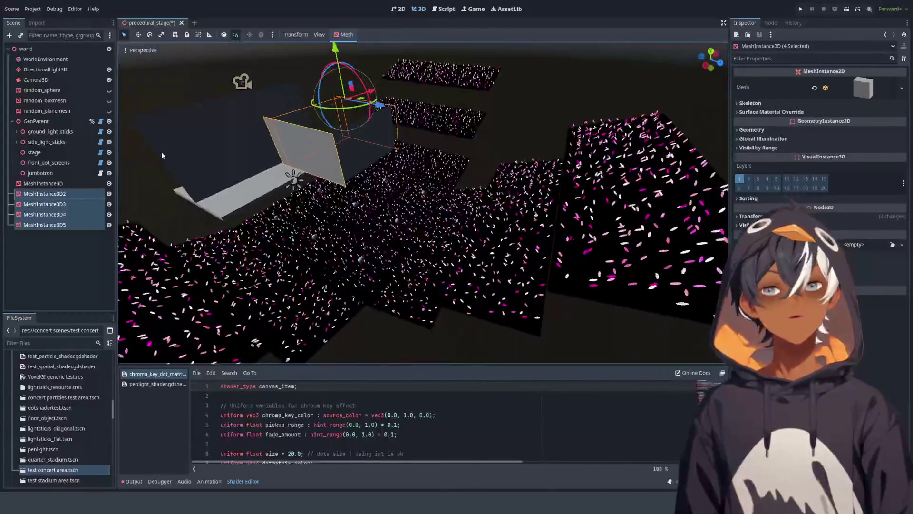
pyautogui.scroll(3, 359, 121)
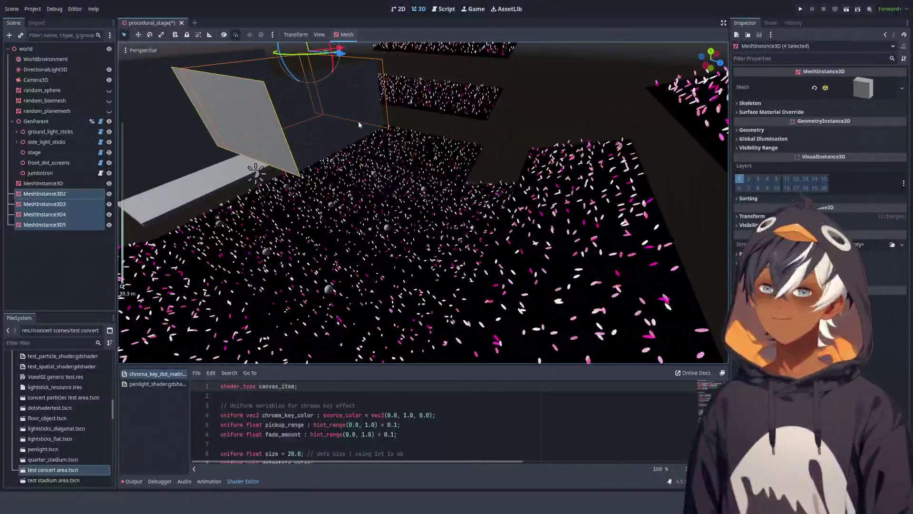
pyautogui.click(421, 164)
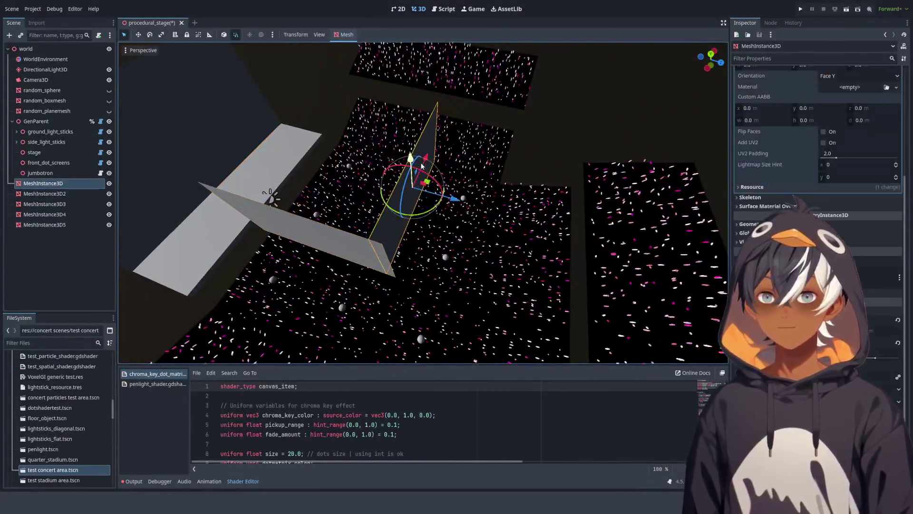
pyautogui.moveTo(457, 200); pyautogui.dragTo(468, 205)
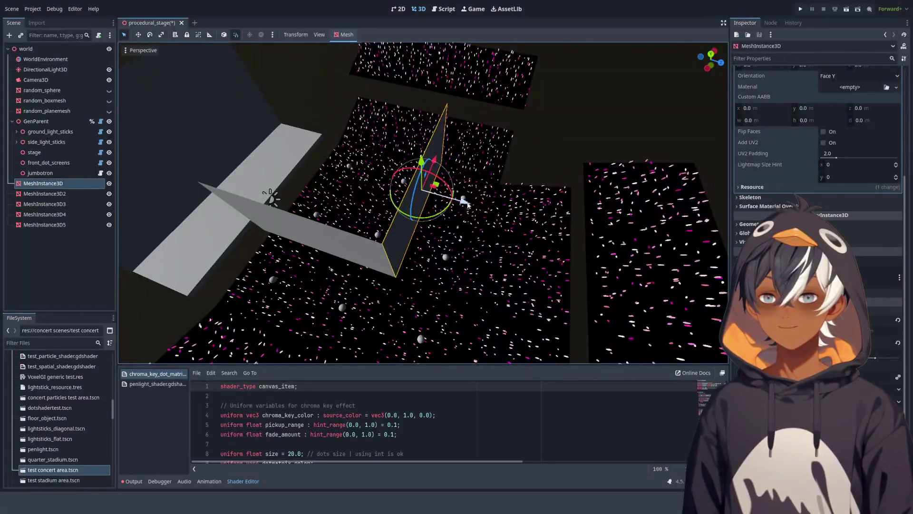
# Step: Orbit above the MeshInstance3D2 wall, then select the size multiplier note on line 10 of GenJumbotron.gd
pyautogui.click(360, 179)
pyautogui.moveTo(361, 179)
pyautogui.mouseDown()
pyautogui.moveTo(509, 153)
pyautogui.moveTo(357, 169)
pyautogui.moveTo(268, 121)
pyautogui.moveTo(347, 140)
pyautogui.moveTo(395, 92)
pyautogui.mouseUp()
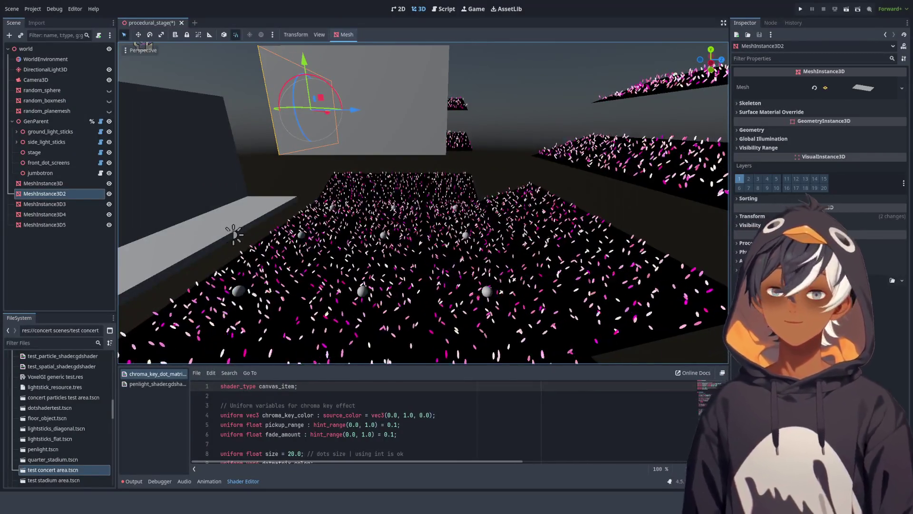
pyautogui.moveTo(393, 190)
pyautogui.mouseDown()
pyautogui.moveTo(393, 130)
pyautogui.moveTo(424, 121)
pyautogui.mouseUp()
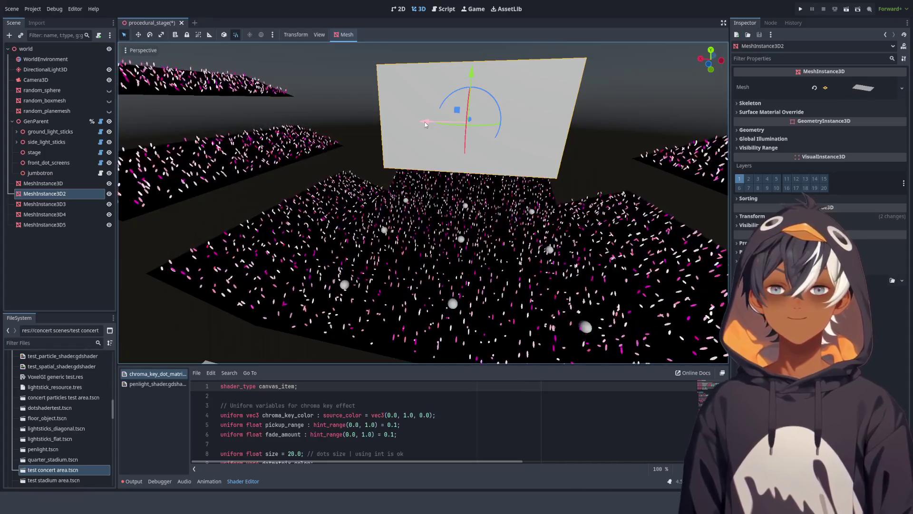
pyautogui.hotkey('ctrl', 'F3')
pyautogui.moveTo(424, 122)
pyautogui.mouseDown()
pyautogui.moveTo(243, 125)
pyautogui.moveTo(240, 111)
pyautogui.moveTo(244, 121)
pyautogui.moveTo(262, 118)
pyautogui.moveTo(245, 110)
pyautogui.moveTo(243, 123)
pyautogui.moveTo(312, 123)
pyautogui.moveTo(249, 122)
pyautogui.mouseUp()
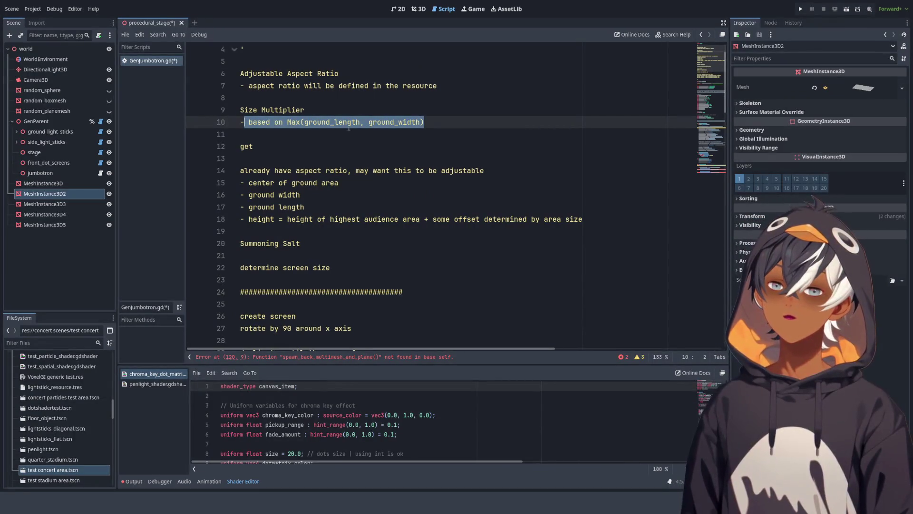
# Step: Add an empty line under the aspect-ratio bullet and a new bullet under the size multiplier note
pyautogui.click(363, 96)
pyautogui.write('-')
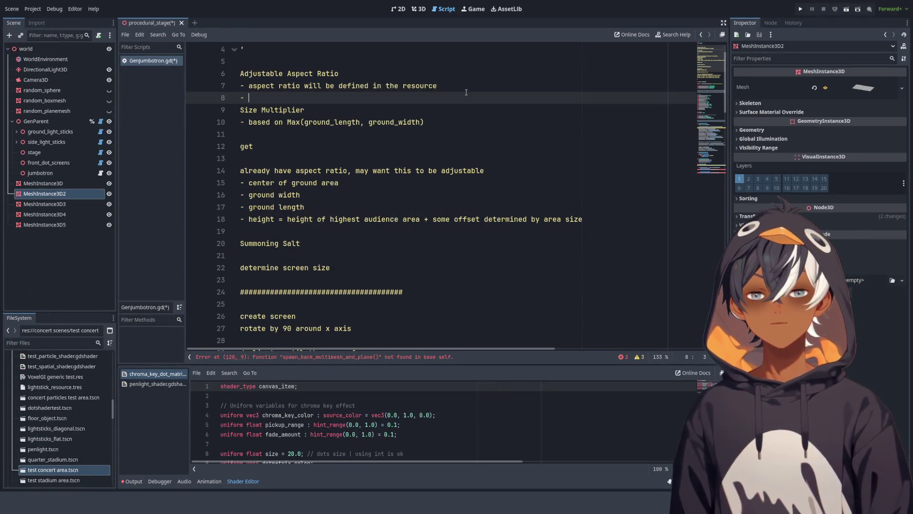
pyautogui.press('Return')
pyautogui.press('Up')
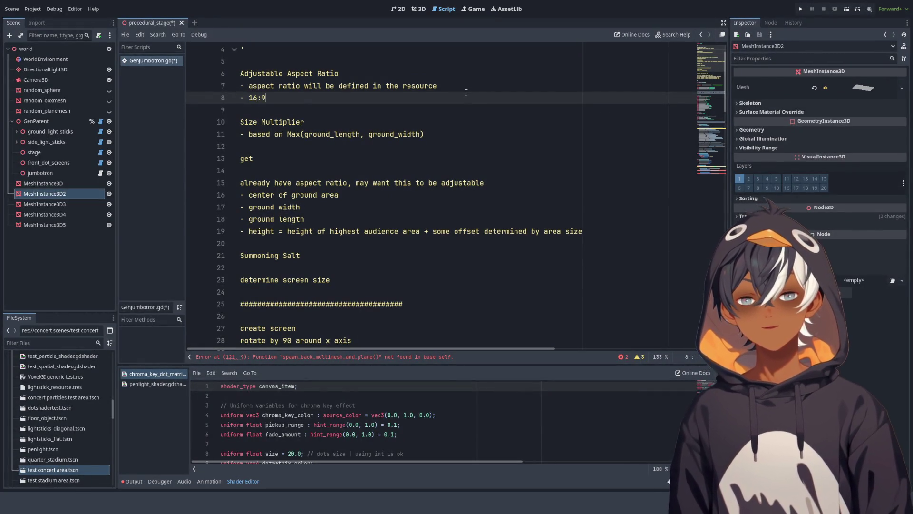
pyautogui.click(449, 137)
pyautogui.press('Return')
pyautogui.write('-')
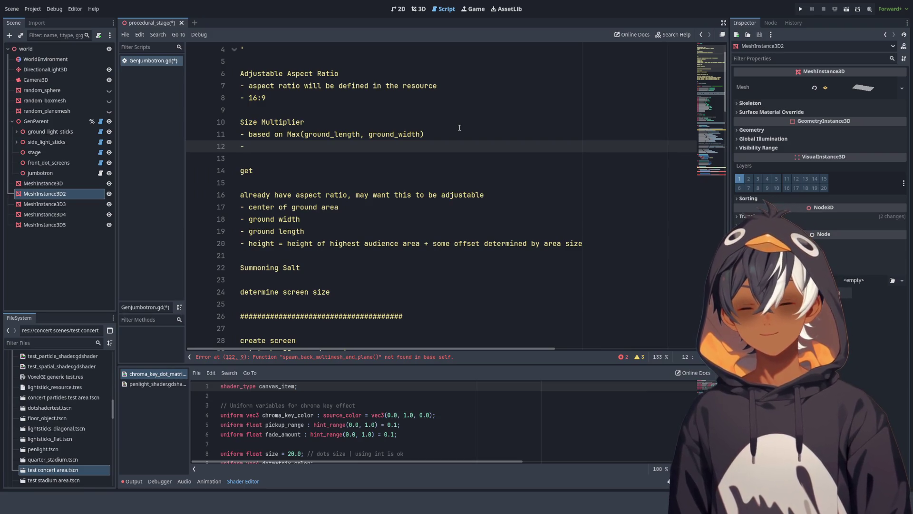
# Step: Turn the 'get' note on line 14 into a 'Height' heading with a new line below, then view the 3D scene
pyautogui.moveTo(247, 103); pyautogui.dragTo(273, 103)
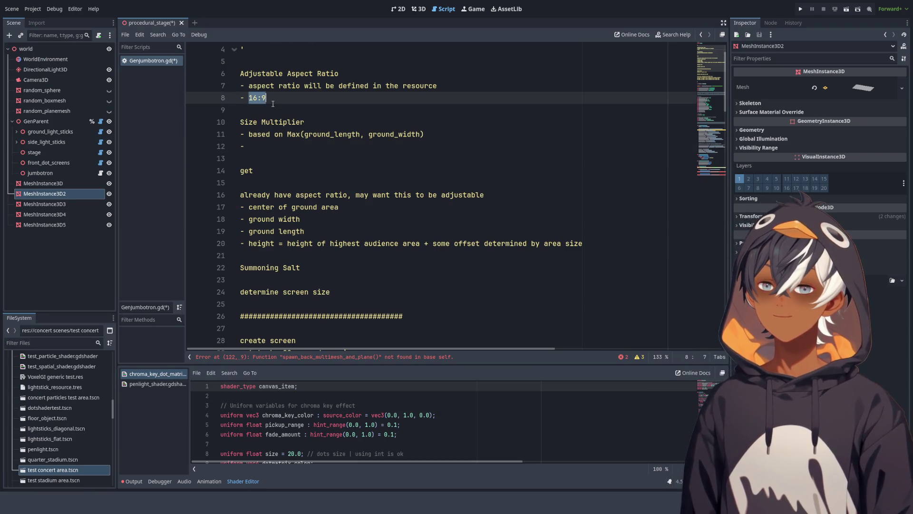
pyautogui.click(277, 148)
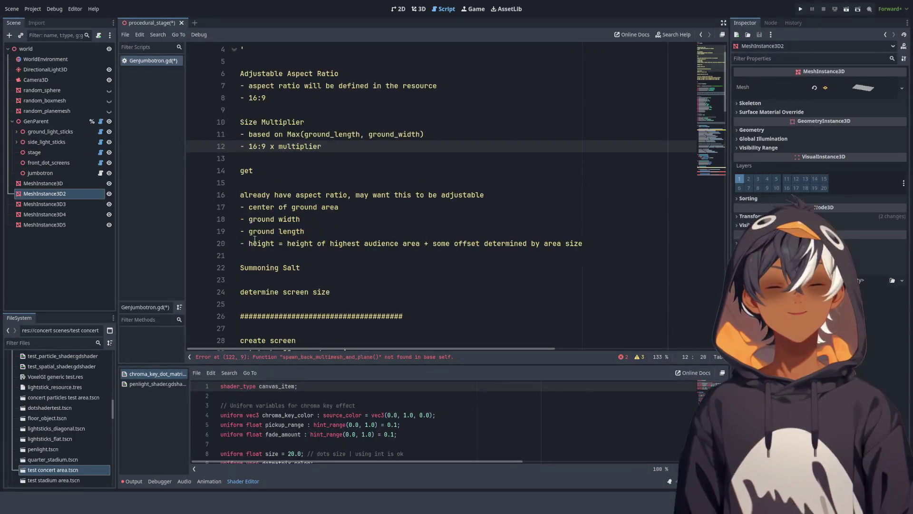
pyautogui.scroll(-3, 254, 239)
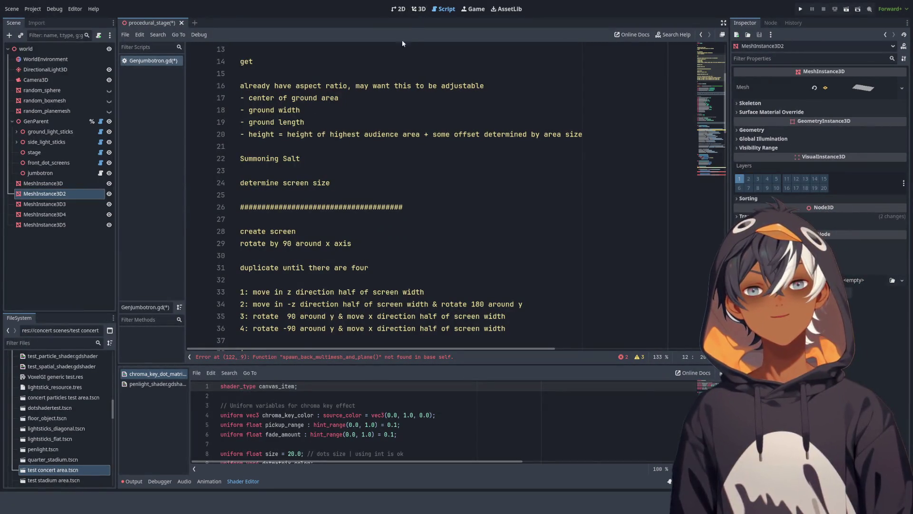
pyautogui.scroll(4, 323, 185)
pyautogui.click(310, 208)
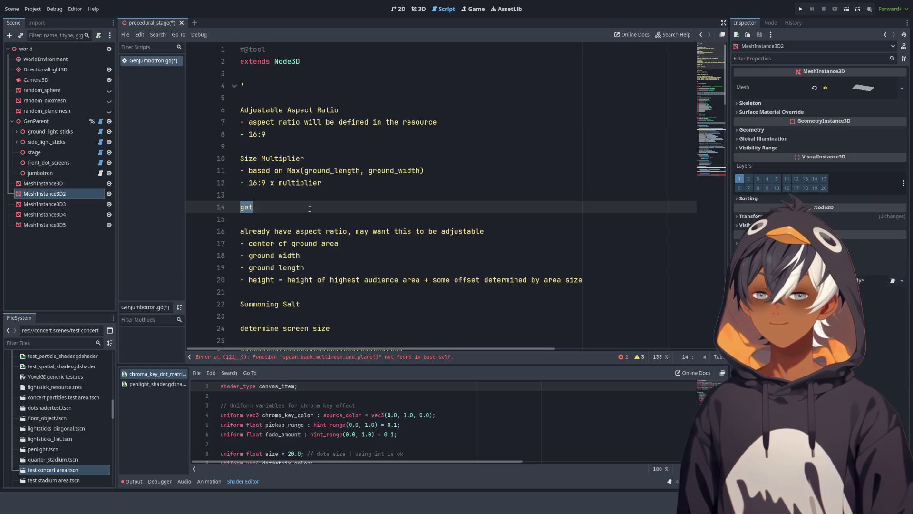
pyautogui.write('Heigh')
pyautogui.press('Return')
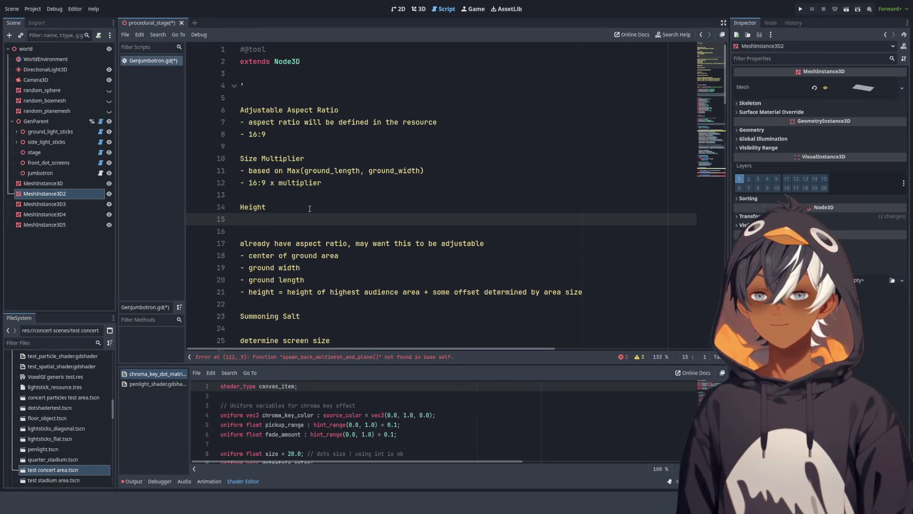
pyautogui.click(422, 9)
pyautogui.moveTo(476, 238)
pyautogui.mouseDown()
pyautogui.moveTo(621, 301)
pyautogui.moveTo(428, 267)
pyautogui.moveTo(231, 255)
pyautogui.mouseUp()
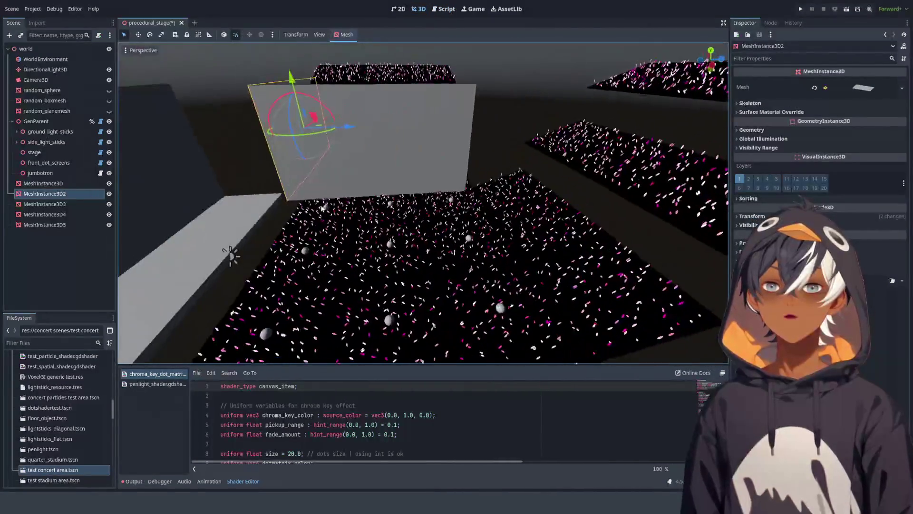
# Step: Delete the extra MeshInstance3D5 box from the jumbotron scene
pyautogui.scroll(5, 307, 192)
pyautogui.moveTo(307, 192)
pyautogui.mouseDown()
pyautogui.moveTo(459, 189)
pyautogui.moveTo(415, 185)
pyautogui.mouseUp()
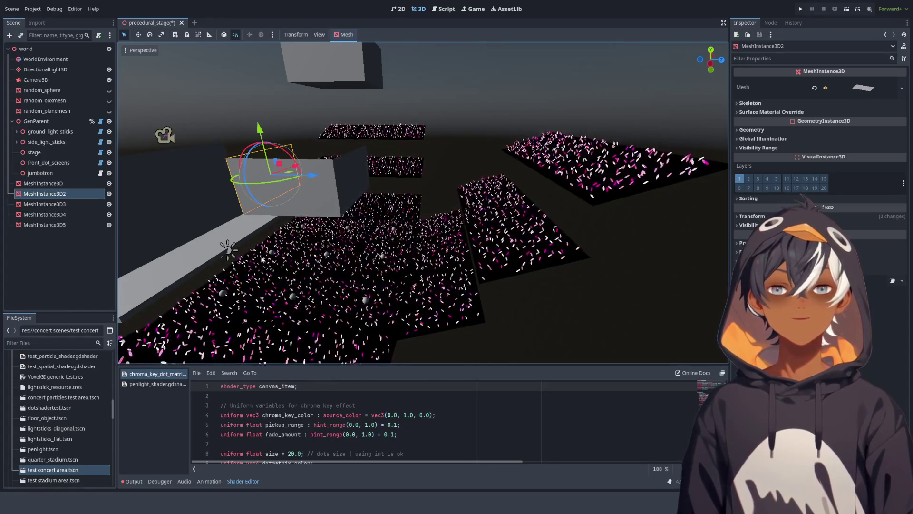
pyautogui.moveTo(254, 255)
pyautogui.mouseDown()
pyautogui.moveTo(220, 245)
pyautogui.moveTo(198, 261)
pyautogui.moveTo(435, 245)
pyautogui.moveTo(665, 306)
pyautogui.moveTo(393, 255)
pyautogui.moveTo(333, 259)
pyautogui.mouseUp()
pyautogui.click(53, 225)
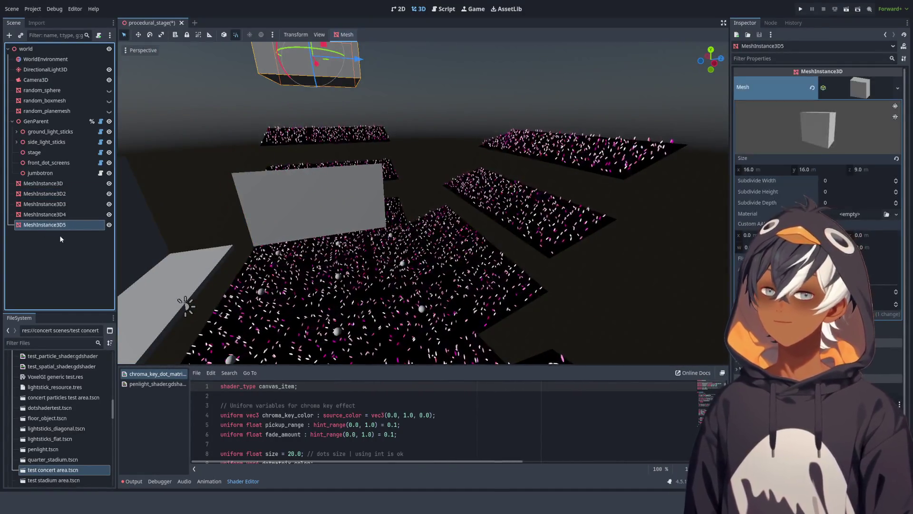
pyautogui.press('Delete')
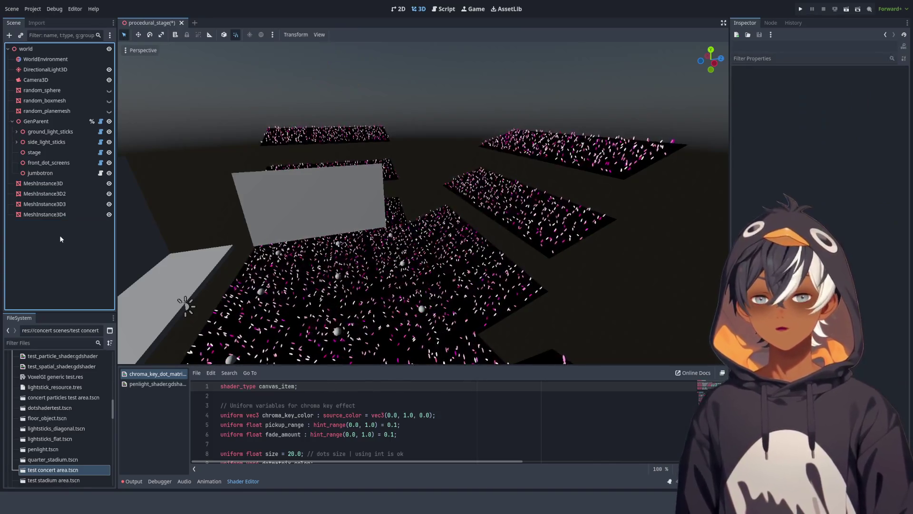
# Step: Raise MeshInstance3D through MeshInstance3D4 together by 13 units on Y
pyautogui.moveTo(419, 200)
pyautogui.mouseDown()
pyautogui.moveTo(436, 184)
pyautogui.moveTo(402, 173)
pyautogui.mouseUp()
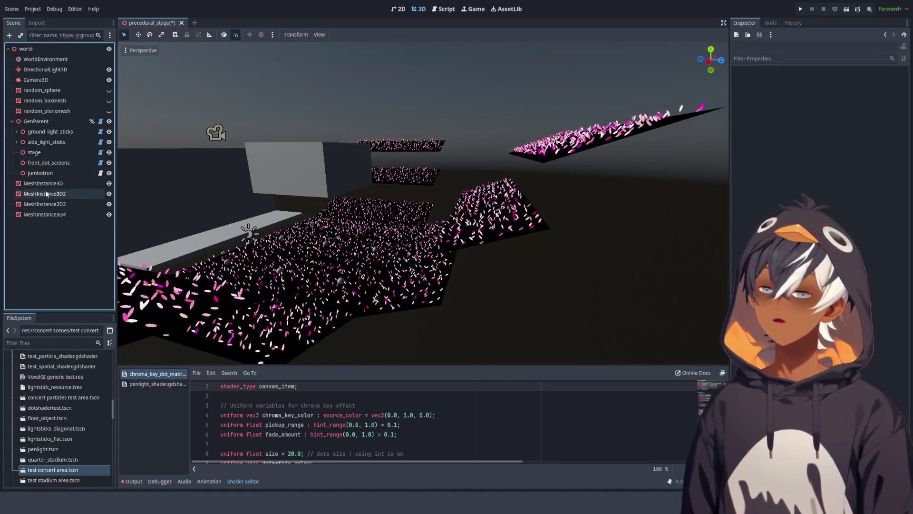
pyautogui.click(43, 183)
pyautogui.keyDown('shift'); pyautogui.click(44, 214); pyautogui.keyUp('shift')
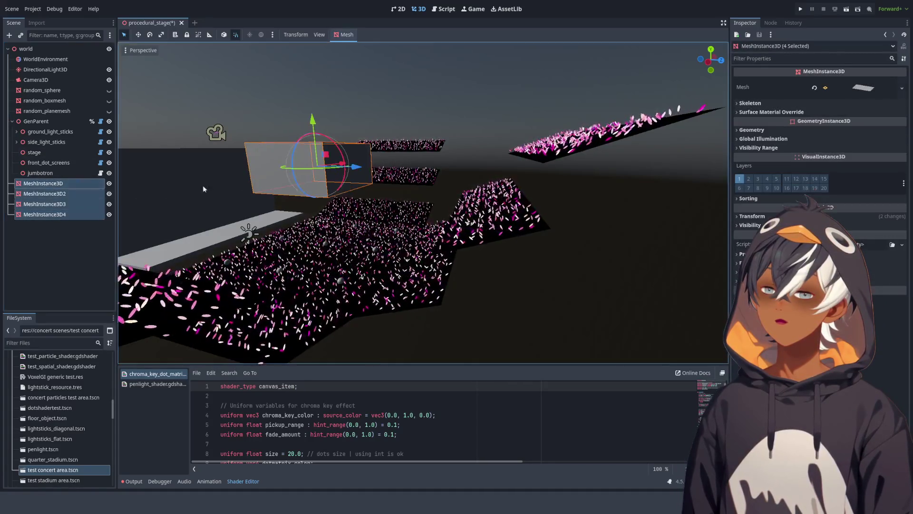
pyautogui.moveTo(313, 119); pyautogui.dragTo(317, 51)
pyautogui.scroll(3, 458, 172)
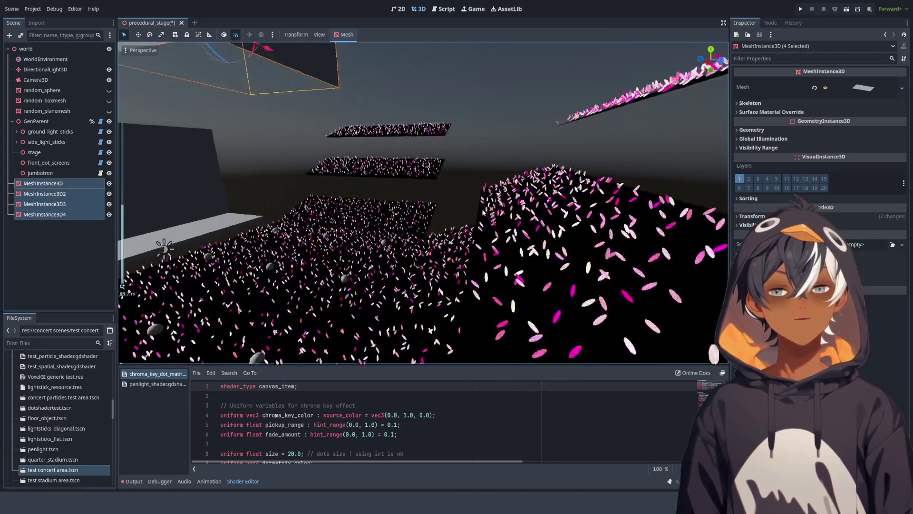
pyautogui.scroll(3, 454, 269)
pyautogui.scroll(-3, 456, 270)
pyautogui.moveTo(511, 250)
pyautogui.mouseDown()
pyautogui.moveTo(540, 227)
pyautogui.moveTo(483, 253)
pyautogui.moveTo(528, 255)
pyautogui.moveTo(512, 241)
pyautogui.mouseUp()
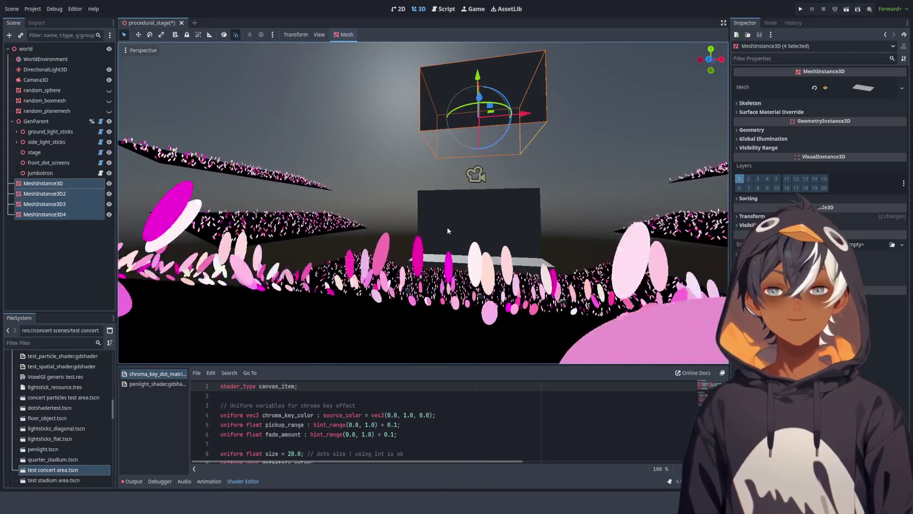
pyautogui.moveTo(450, 231); pyautogui.dragTo(461, 238)
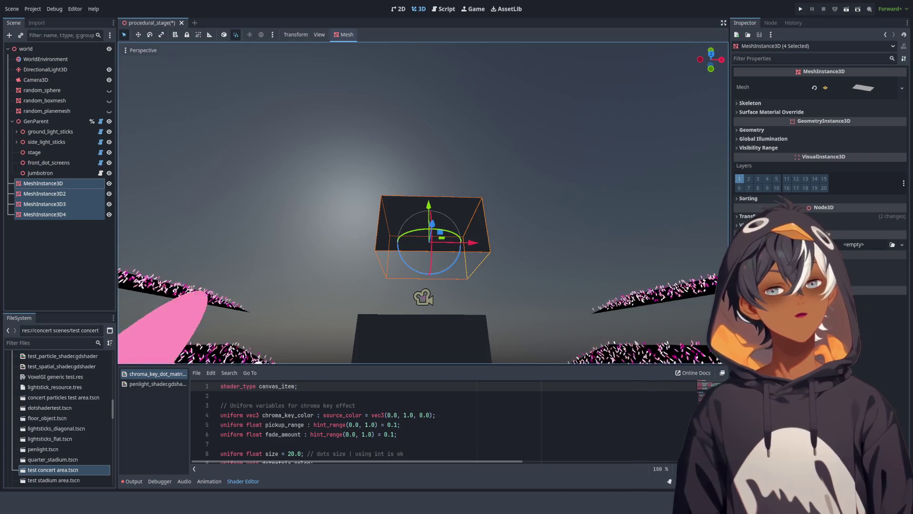
# Step: Scale the four mesh boxes up to about 1.51
pyautogui.click(747, 216)
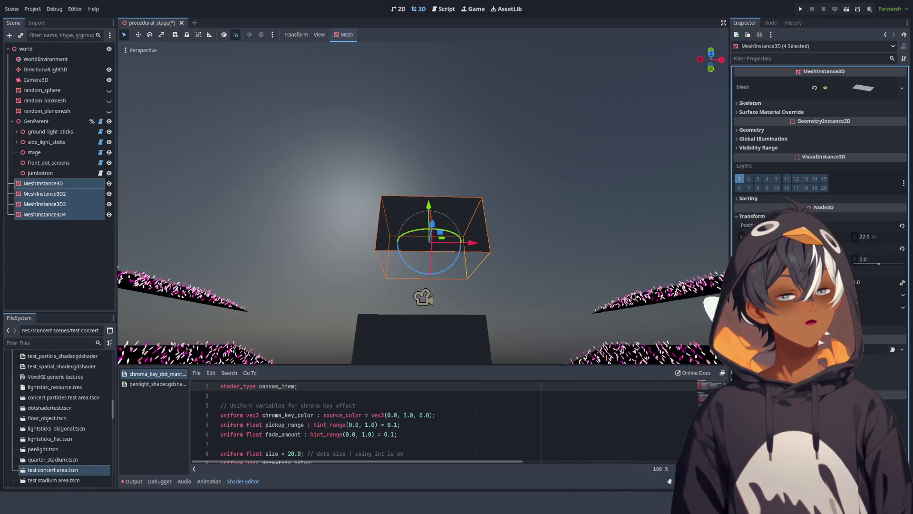
pyautogui.moveTo(856, 282)
pyautogui.mouseDown()
pyautogui.moveTo(880, 282)
pyautogui.moveTo(856, 282)
pyautogui.mouseUp()
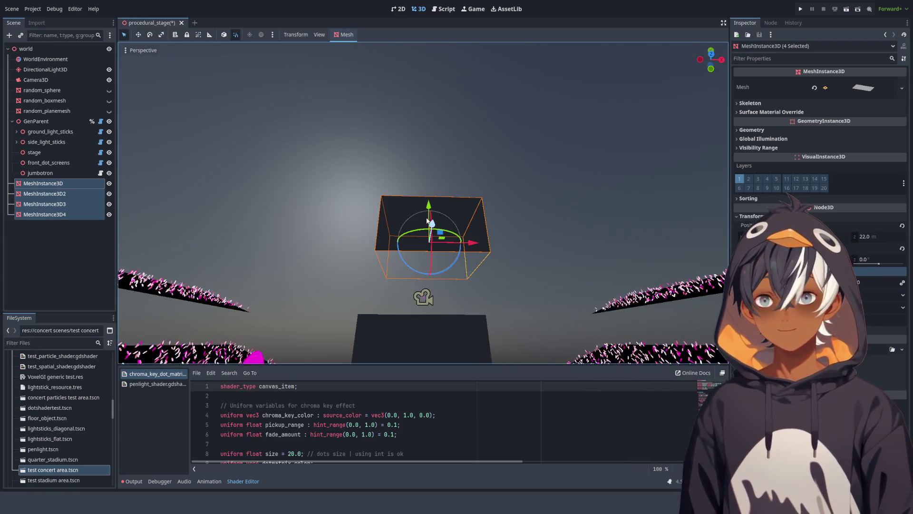
pyautogui.scroll(3, 547, 254)
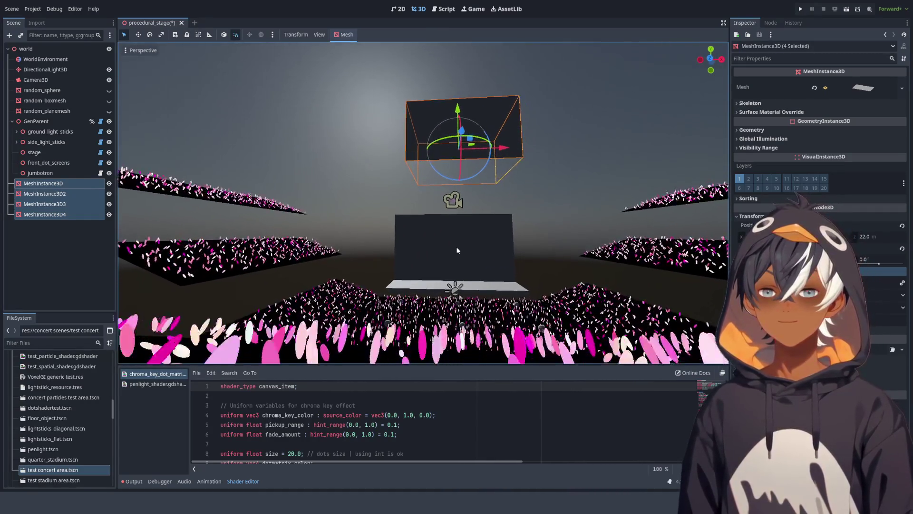
pyautogui.scroll(-5, 456, 250)
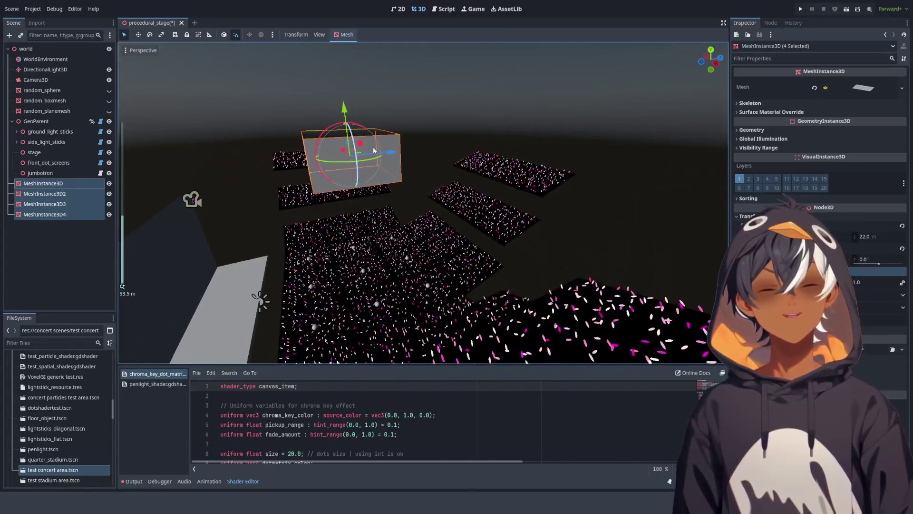
pyautogui.click(68, 263)
# Step: On GenParent set Lightstick Density to 0 and Square Side Length to 25, then return to GenJumbotron.gd
pyautogui.click(35, 121)
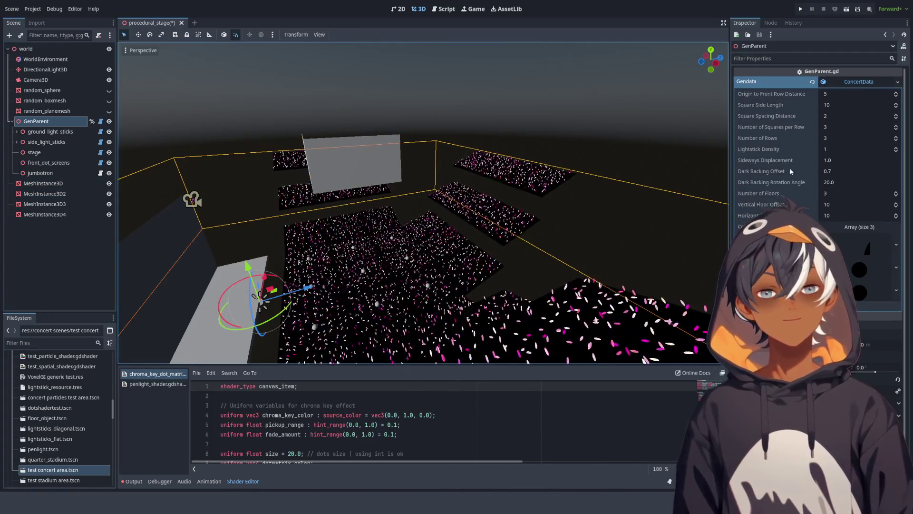
pyautogui.click(896, 152)
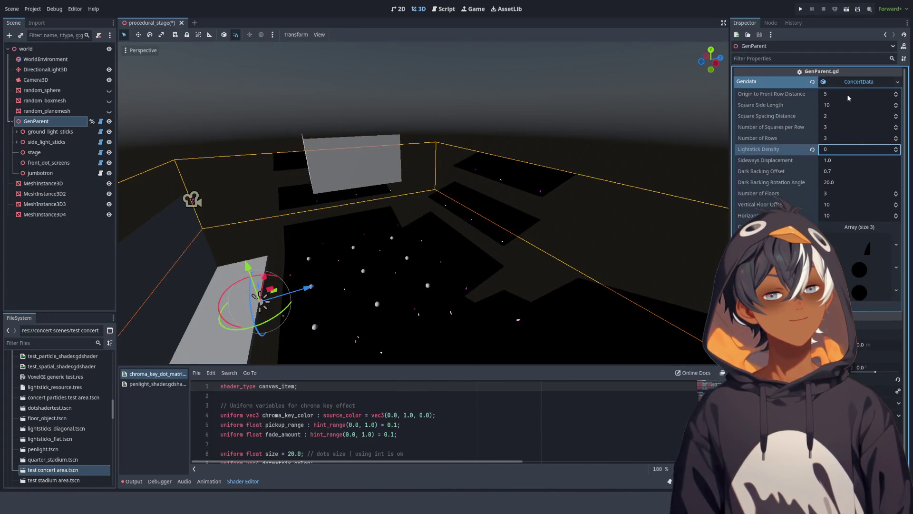
pyautogui.click(840, 105)
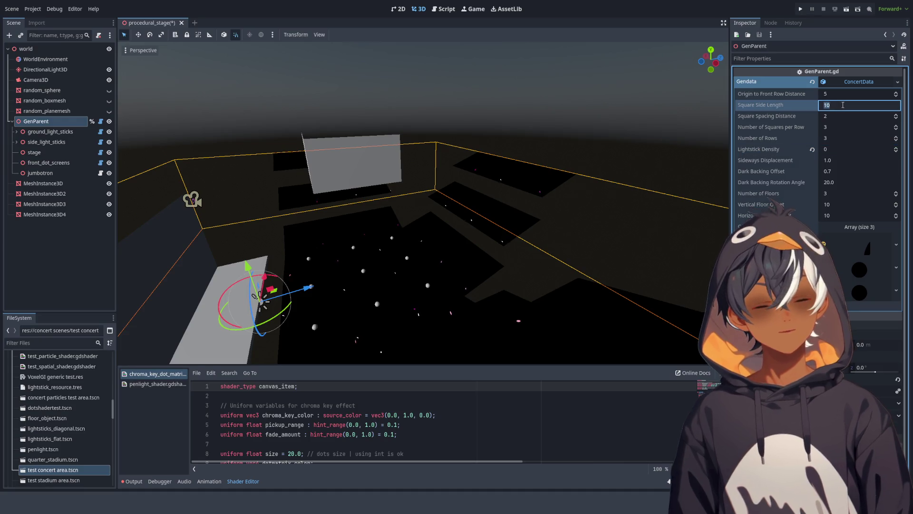
pyautogui.write('25')
pyautogui.press('Return')
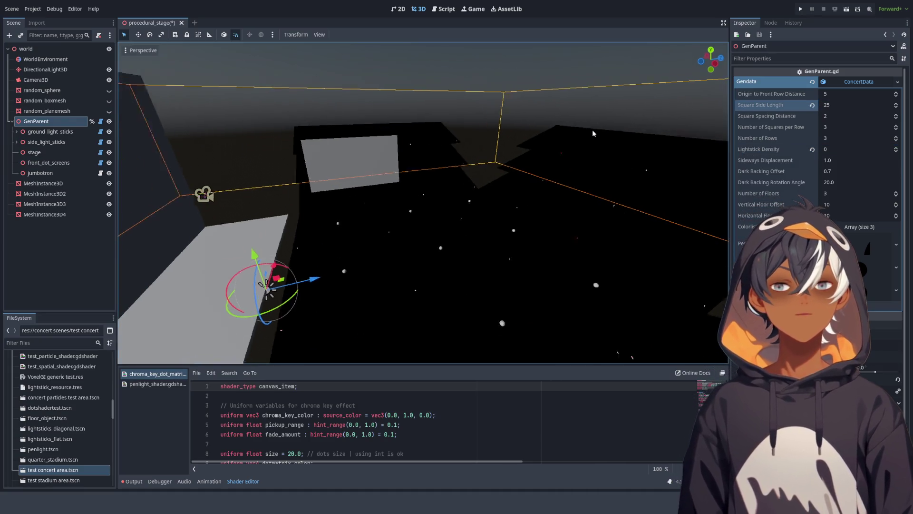
pyautogui.scroll(3, 429, 148)
pyautogui.moveTo(449, 132)
pyautogui.mouseDown()
pyautogui.moveTo(577, 142)
pyautogui.moveTo(561, 144)
pyautogui.mouseUp()
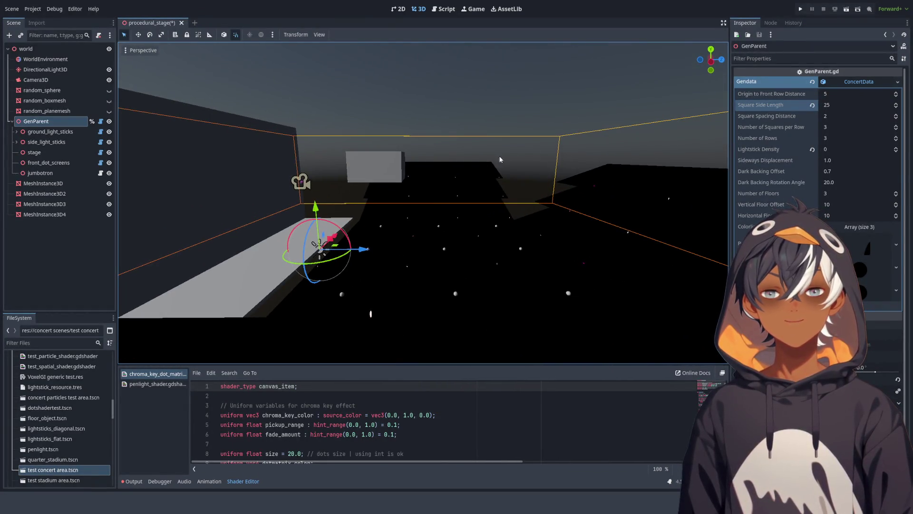
pyautogui.click(444, 9)
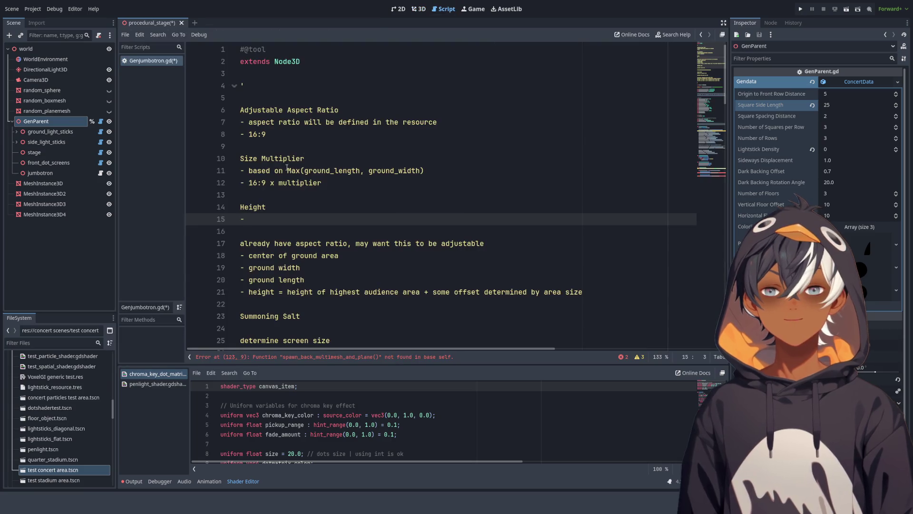
# Step: Write the Height note as tallest audience seating plus Max(ground_length, ground_width) copied from line 11
pyautogui.write('he')
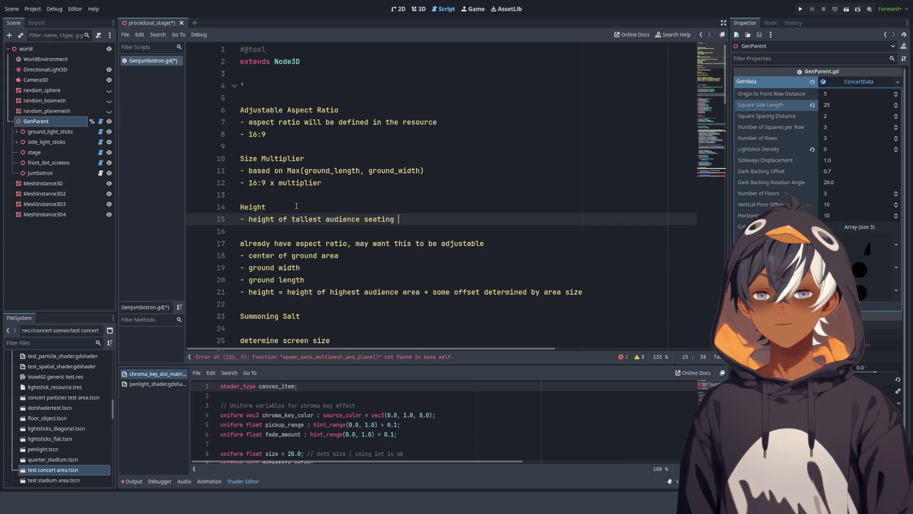
pyautogui.write('+ offset with m')
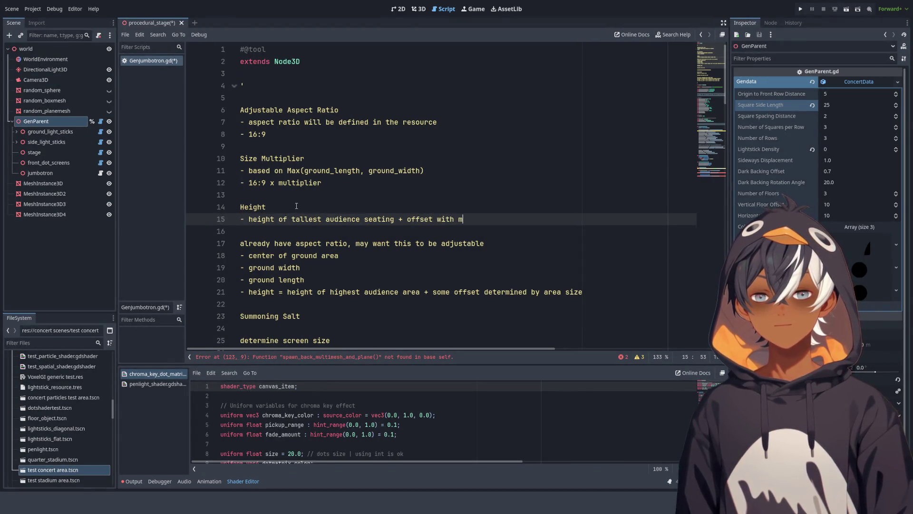
pyautogui.write('ultiplier that increases with')
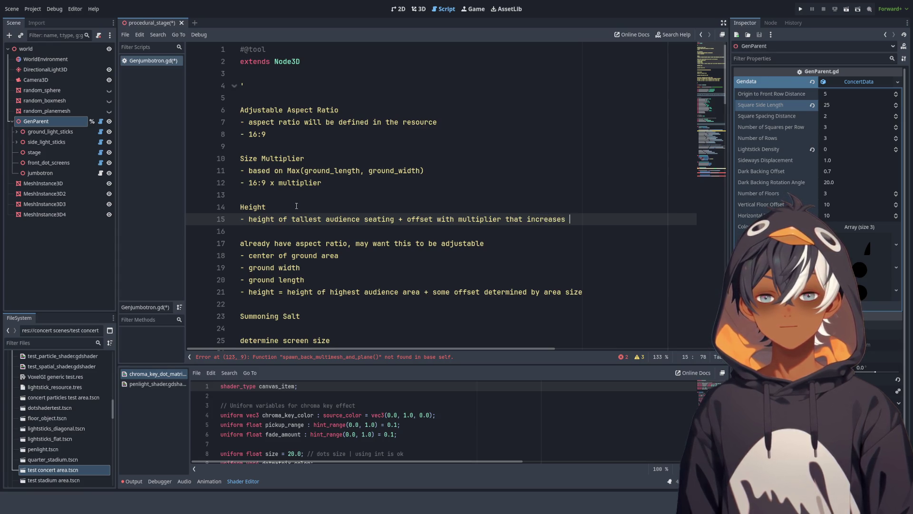
pyautogui.doubleClick(305, 181)
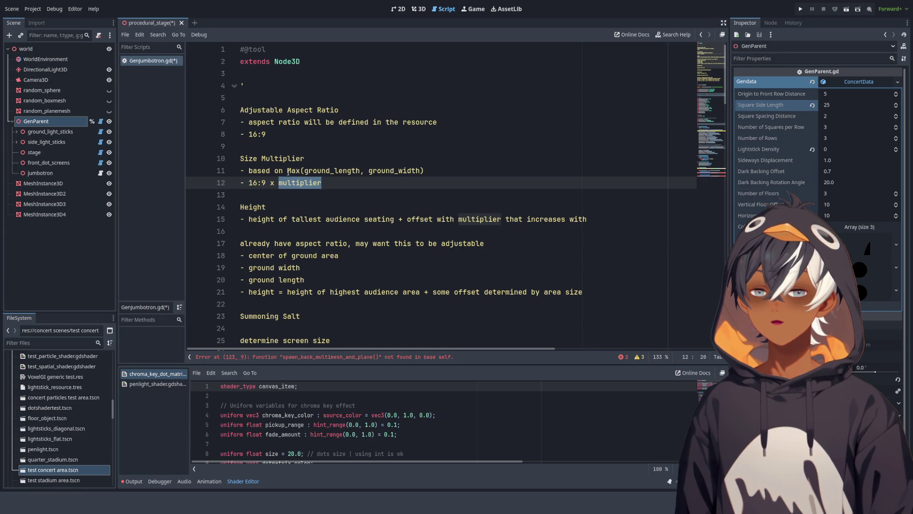
pyautogui.moveTo(287, 171); pyautogui.dragTo(475, 170)
pyautogui.hotkey('ctrl', 'c')
pyautogui.click(605, 216)
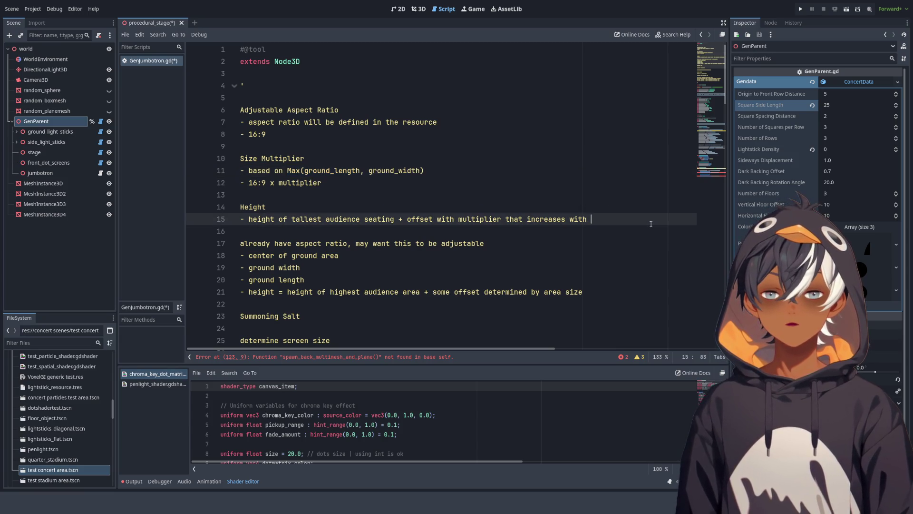
pyautogui.hotkey('ctrl', 'v')
# Step: Read through the remaining notes down to line 39, then switch back to the 3D stage view
pyautogui.click(579, 246)
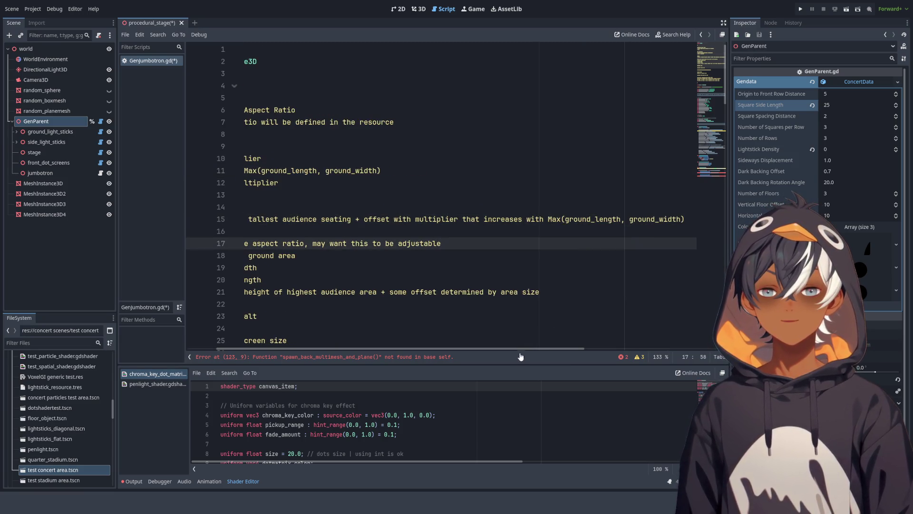
pyautogui.moveTo(521, 349); pyautogui.dragTo(492, 349)
pyautogui.click(438, 219)
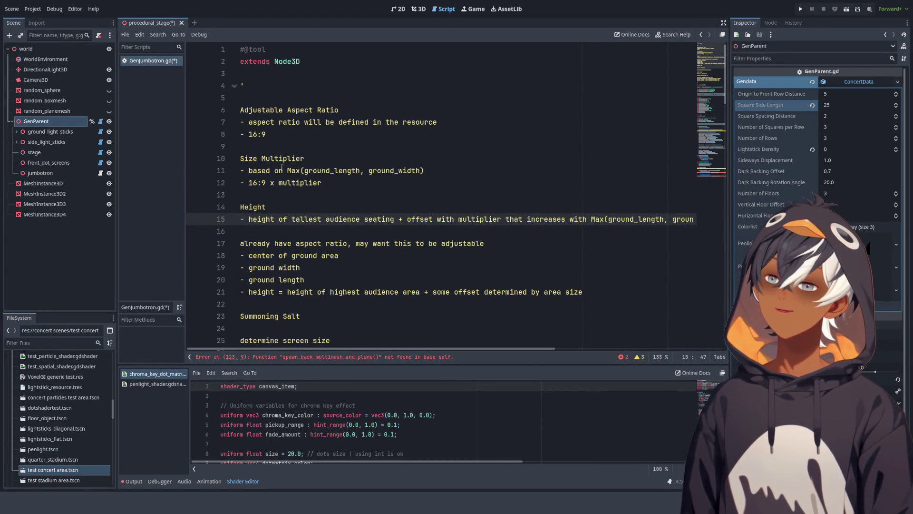
pyautogui.scroll(-3, 424, 216)
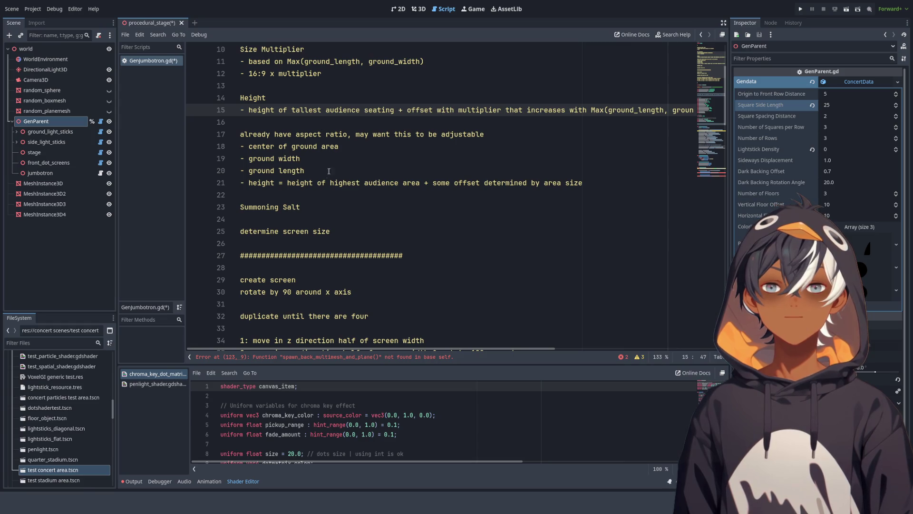
pyautogui.scroll(-2, 327, 176)
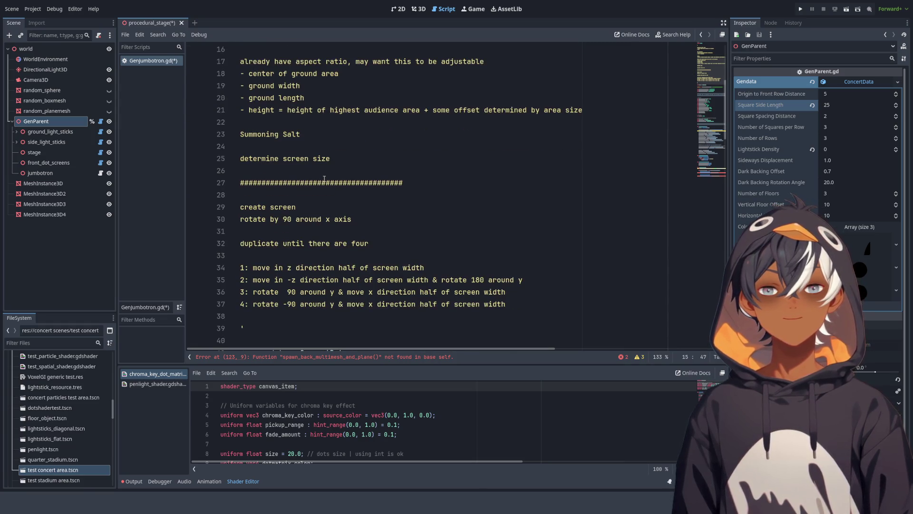
pyautogui.scroll(-3, 324, 179)
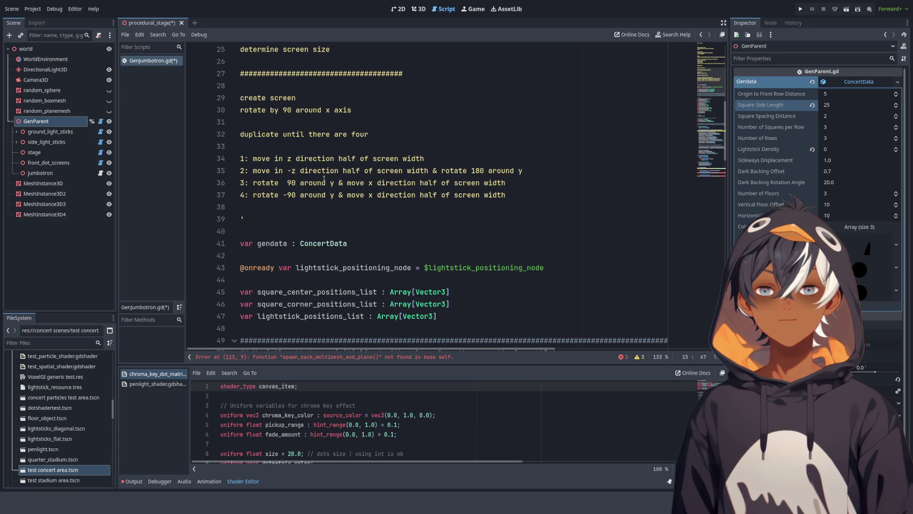
pyautogui.click(317, 222)
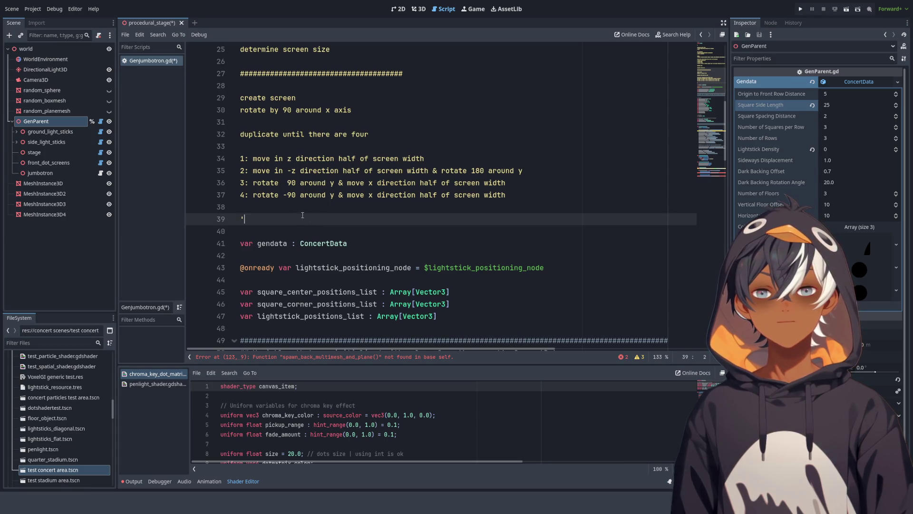
pyautogui.click(423, 13)
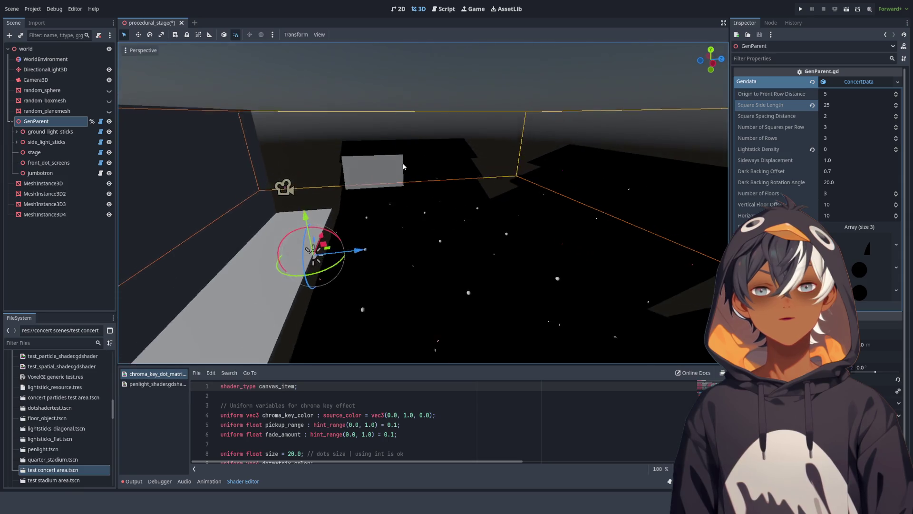
# Step: Revert Square Side Length to its default of 10 and save the scene
pyautogui.click(812, 105)
pyautogui.scroll(5, 366, 154)
pyautogui.moveTo(385, 161)
pyautogui.mouseDown()
pyautogui.moveTo(443, 164)
pyautogui.moveTo(381, 166)
pyautogui.mouseUp()
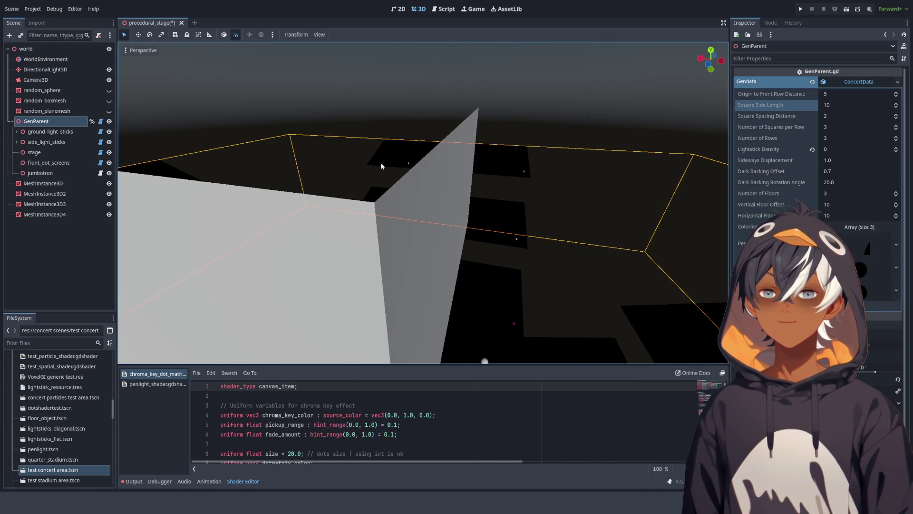
pyautogui.scroll(5, 363, 152)
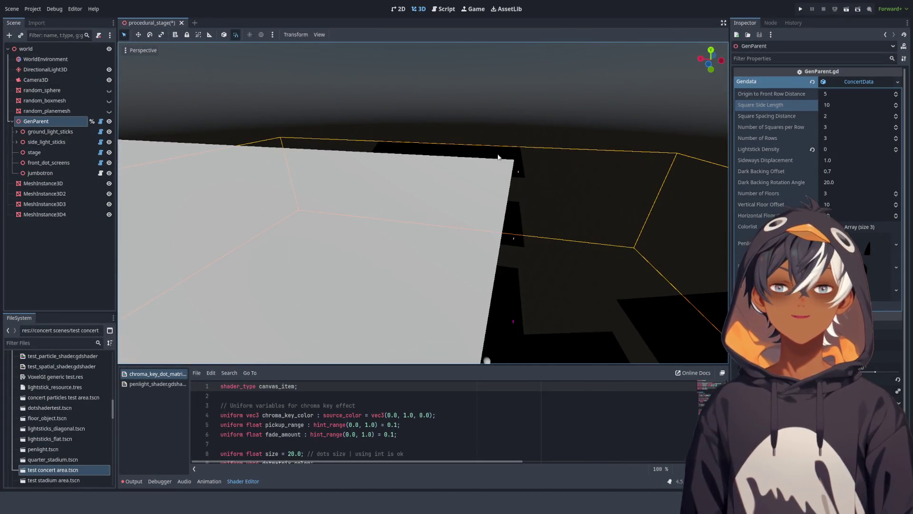
pyautogui.scroll(-3, 493, 158)
pyautogui.moveTo(489, 159)
pyautogui.mouseDown()
pyautogui.moveTo(411, 162)
pyautogui.moveTo(367, 142)
pyautogui.mouseUp()
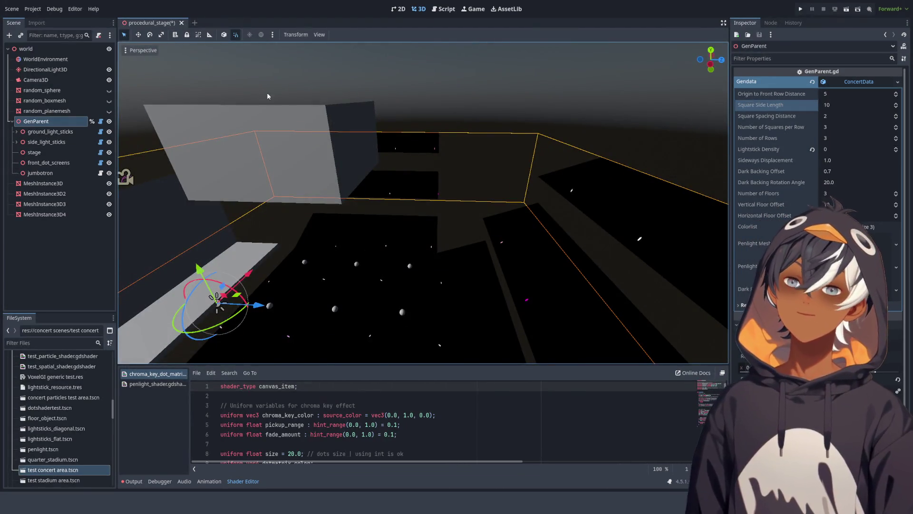
pyautogui.hotkey('ctrl', 's')
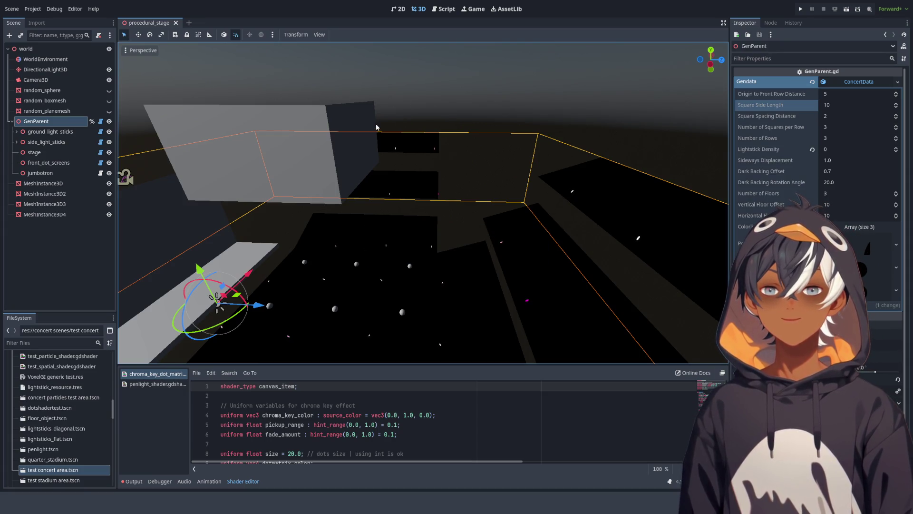
# Step: Inspect the stage and jumbotron from several angles, preview random_planemesh, and revert Lightstick Density to 1
pyautogui.moveTo(367, 131)
pyautogui.mouseDown()
pyautogui.moveTo(447, 113)
pyautogui.moveTo(414, 156)
pyautogui.mouseUp()
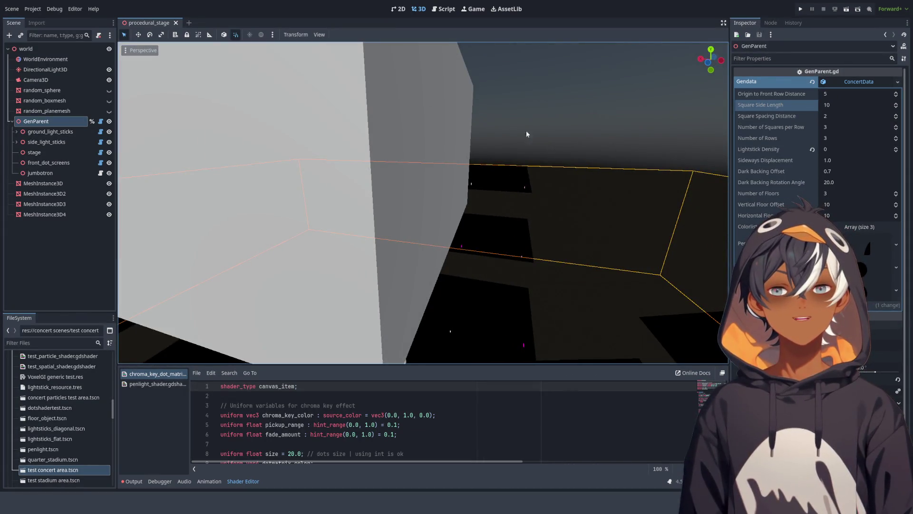
pyautogui.moveTo(571, 189)
pyautogui.mouseDown()
pyautogui.moveTo(478, 195)
pyautogui.moveTo(433, 148)
pyautogui.moveTo(412, 48)
pyautogui.mouseUp()
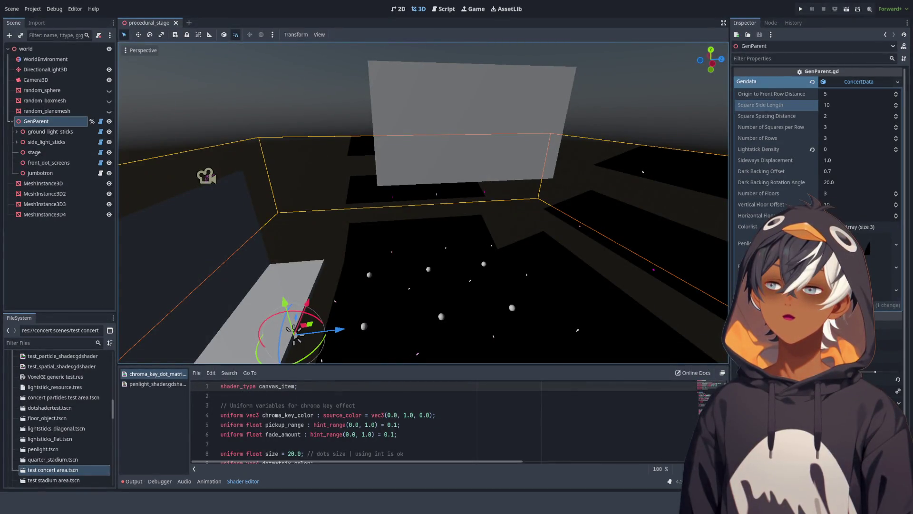
pyautogui.moveTo(476, 191)
pyautogui.mouseDown()
pyautogui.moveTo(497, 180)
pyautogui.moveTo(515, 147)
pyautogui.moveTo(357, 173)
pyautogui.moveTo(420, 202)
pyautogui.moveTo(518, 181)
pyautogui.moveTo(551, 191)
pyautogui.moveTo(406, 198)
pyautogui.moveTo(363, 217)
pyautogui.moveTo(285, 193)
pyautogui.moveTo(349, 218)
pyautogui.moveTo(421, 189)
pyautogui.moveTo(406, 190)
pyautogui.moveTo(470, 152)
pyautogui.moveTo(247, 179)
pyautogui.moveTo(340, 40)
pyautogui.mouseUp()
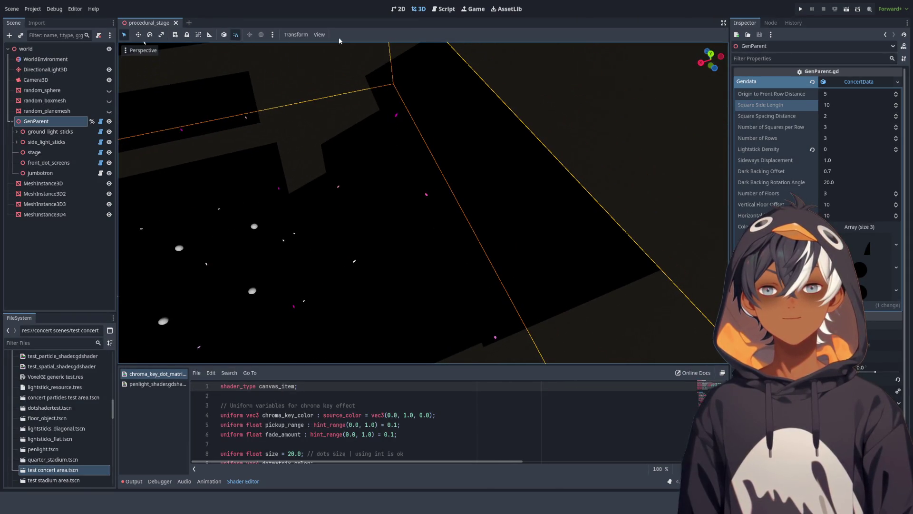
pyautogui.click(47, 111)
pyautogui.click(35, 121)
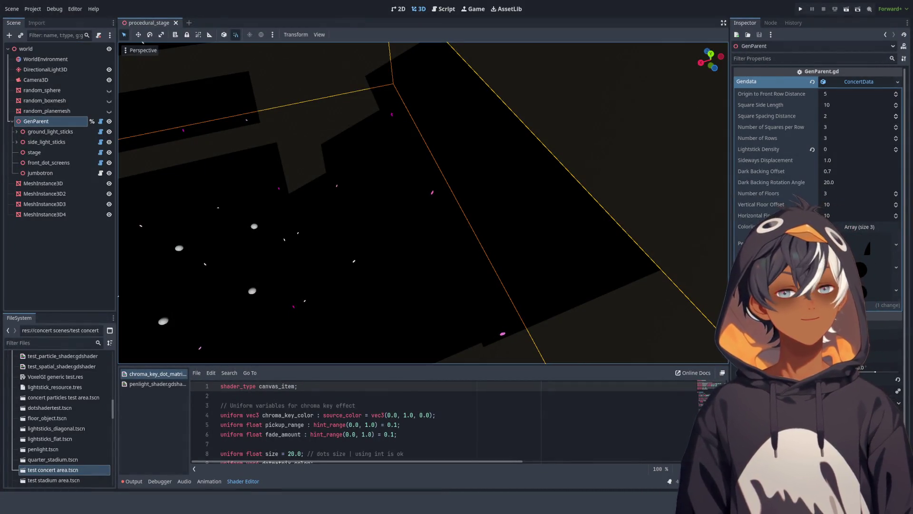
pyautogui.click(812, 149)
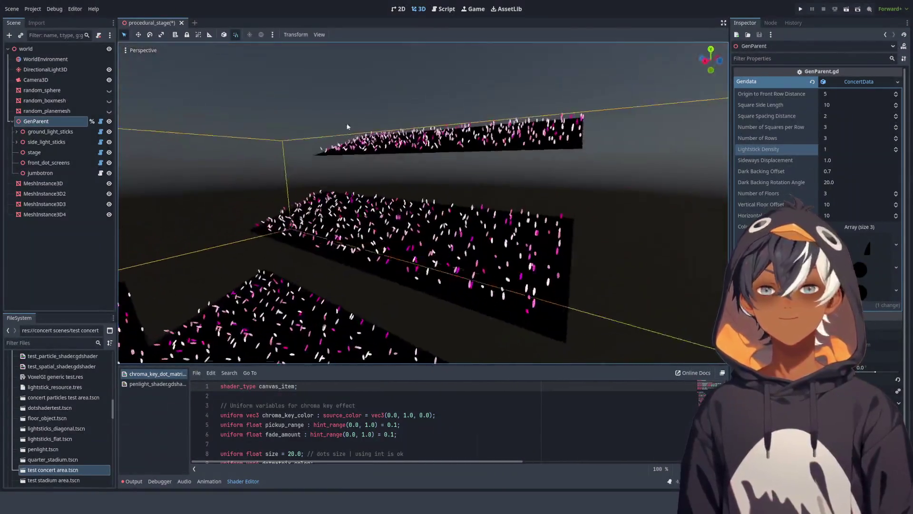
# Step: Orbit around the lightstick-filled floors, viewing them up close and nearly edge-on
pyautogui.moveTo(347, 127)
pyautogui.mouseDown()
pyautogui.moveTo(365, 151)
pyautogui.moveTo(379, 266)
pyautogui.moveTo(407, 207)
pyautogui.moveTo(339, 200)
pyautogui.moveTo(581, 111)
pyautogui.moveTo(494, 141)
pyautogui.moveTo(371, 163)
pyautogui.moveTo(429, 135)
pyautogui.mouseUp()
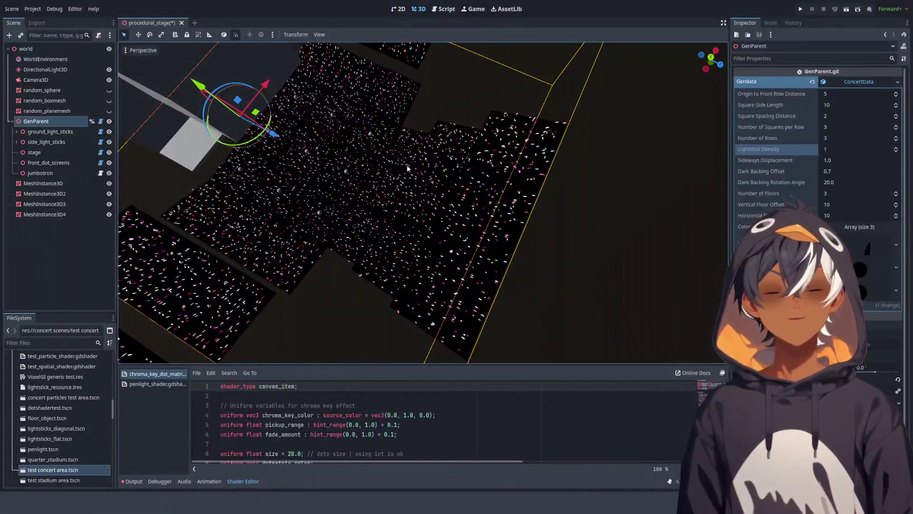
pyautogui.moveTo(367, 198)
pyautogui.mouseDown()
pyautogui.moveTo(434, 238)
pyautogui.moveTo(400, 159)
pyautogui.moveTo(421, 307)
pyautogui.moveTo(421, 286)
pyautogui.moveTo(457, 247)
pyautogui.moveTo(471, 84)
pyautogui.moveTo(384, 196)
pyautogui.moveTo(457, 149)
pyautogui.moveTo(408, 198)
pyautogui.moveTo(587, 116)
pyautogui.mouseUp()
pyautogui.moveTo(476, 221)
pyautogui.mouseDown()
pyautogui.moveTo(304, 228)
pyautogui.moveTo(426, 238)
pyautogui.moveTo(479, 217)
pyautogui.moveTo(398, 261)
pyautogui.moveTo(405, 316)
pyautogui.mouseUp()
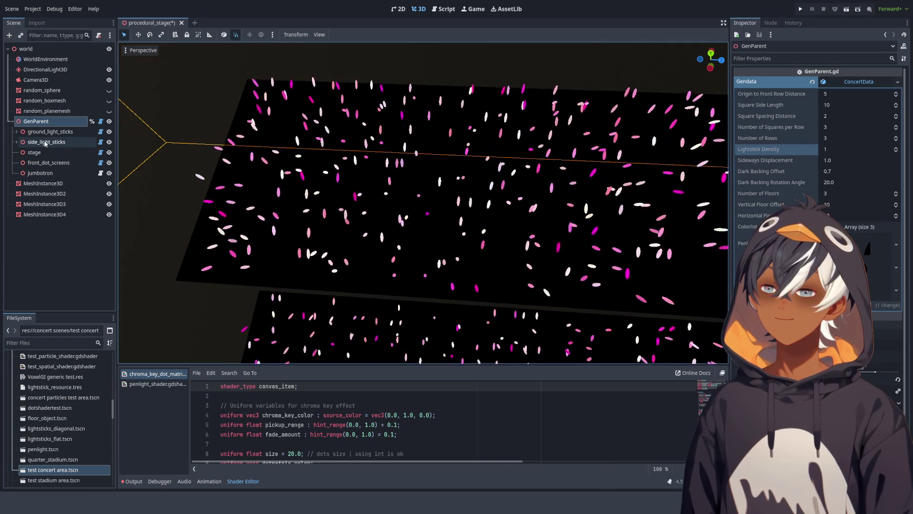
# Step: Expand side_light_sticks in the Scene dock and open its GenSideLightsticks.gd script
pyautogui.click(17, 133)
pyautogui.click(18, 132)
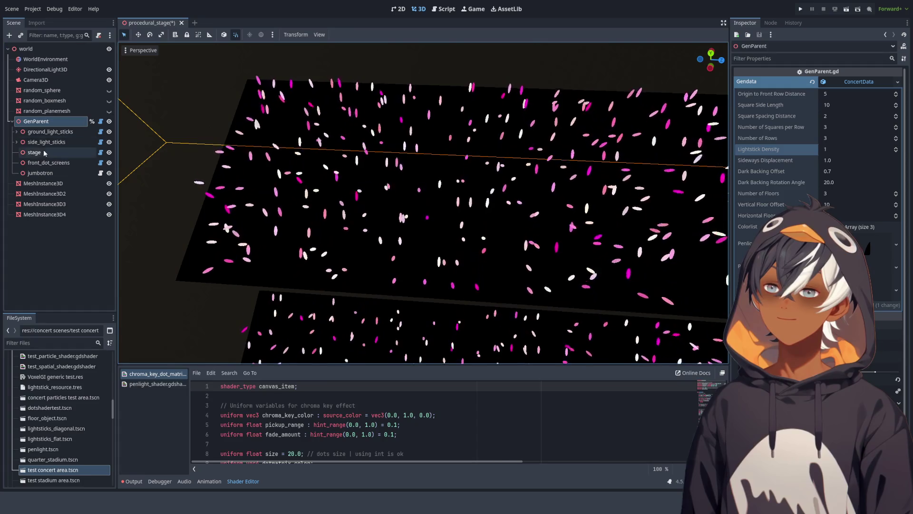
pyautogui.click(48, 142)
pyautogui.click(17, 142)
pyautogui.click(56, 153)
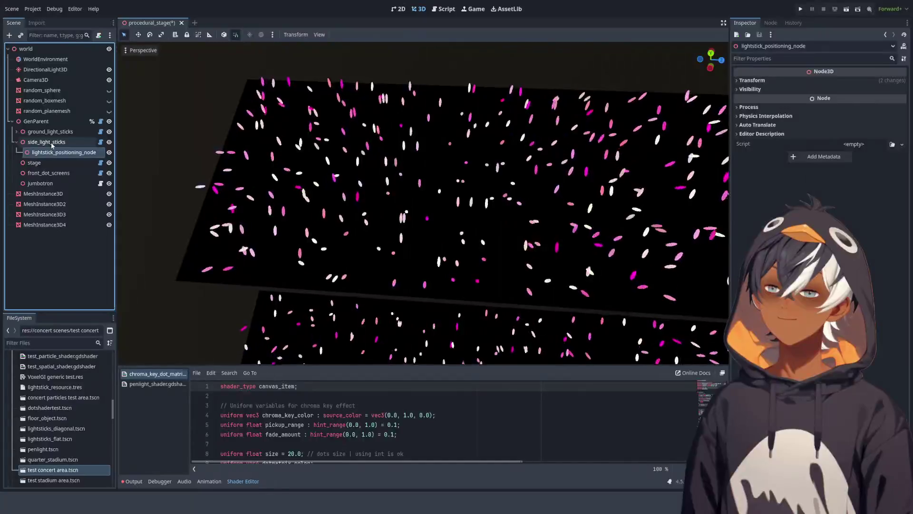
pyautogui.click(52, 142)
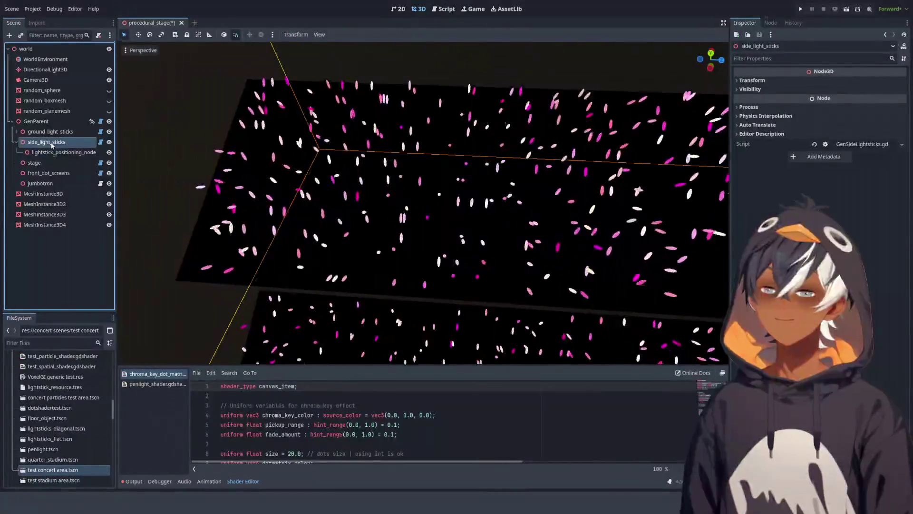
pyautogui.click(100, 142)
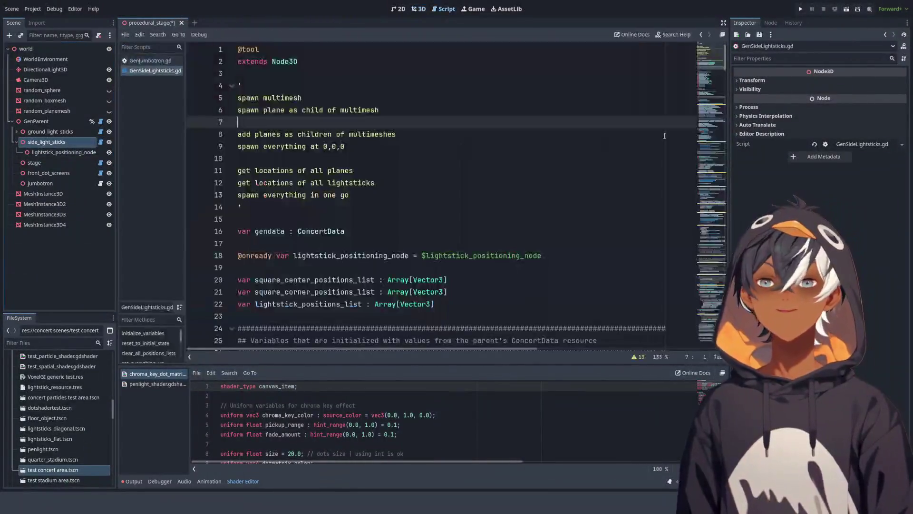
# Step: Check GenParent's ConcertData and lightstick_positioning_node, glance at the 3D view, and return to GenSideLightsticks.gd
pyautogui.scroll(-8, 407, 126)
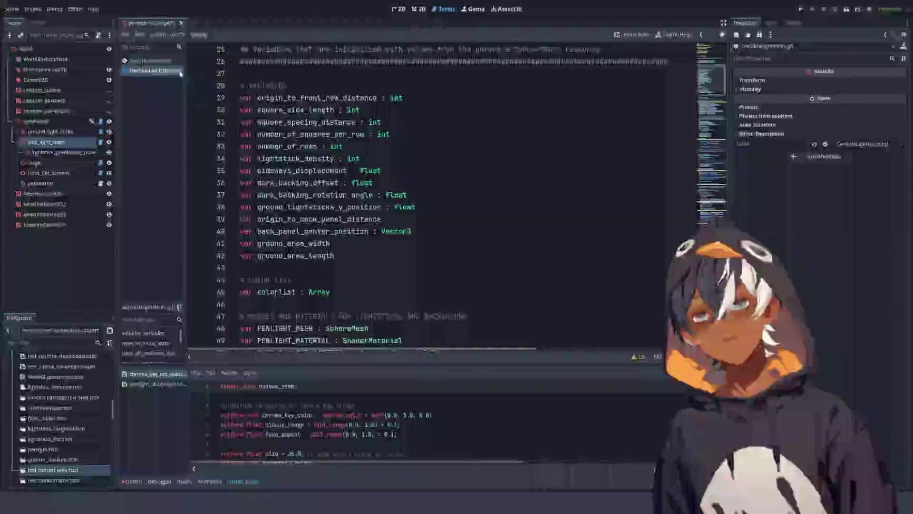
pyautogui.click(42, 123)
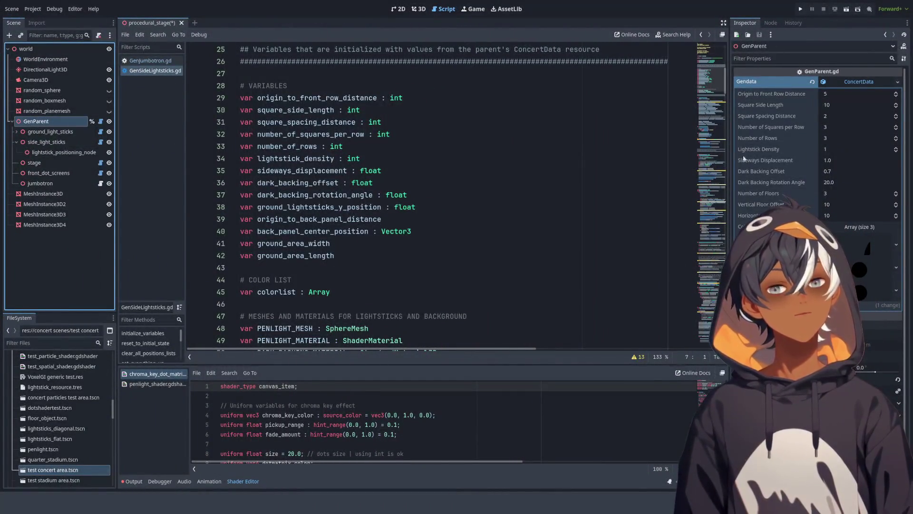
pyautogui.click(62, 152)
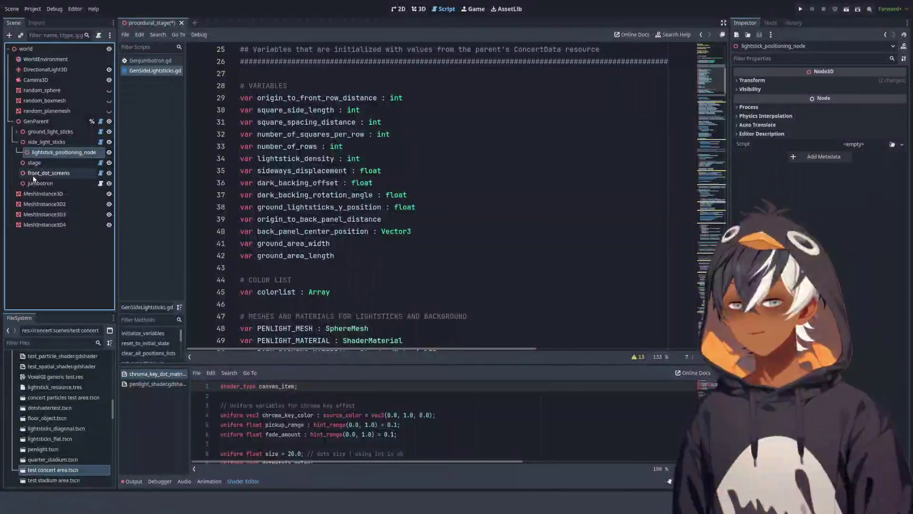
pyautogui.click(417, 10)
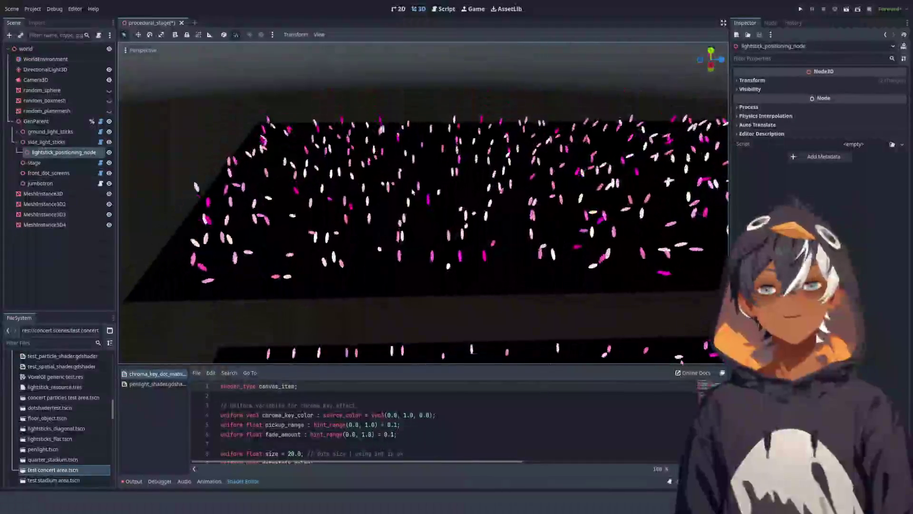
pyautogui.click(443, 9)
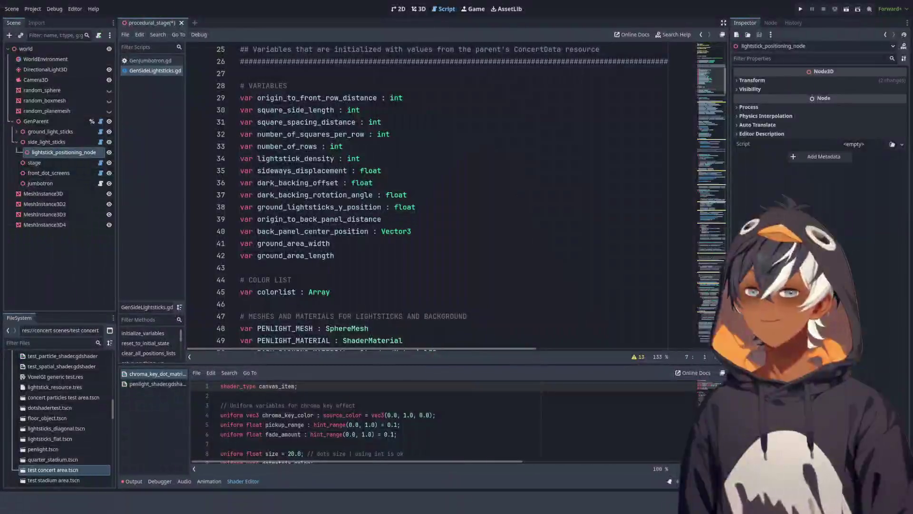
# Step: Review the spawn_back_multimesh_and_plane function body from its header through the center_offset line
pyautogui.scroll(-20, 350, 161)
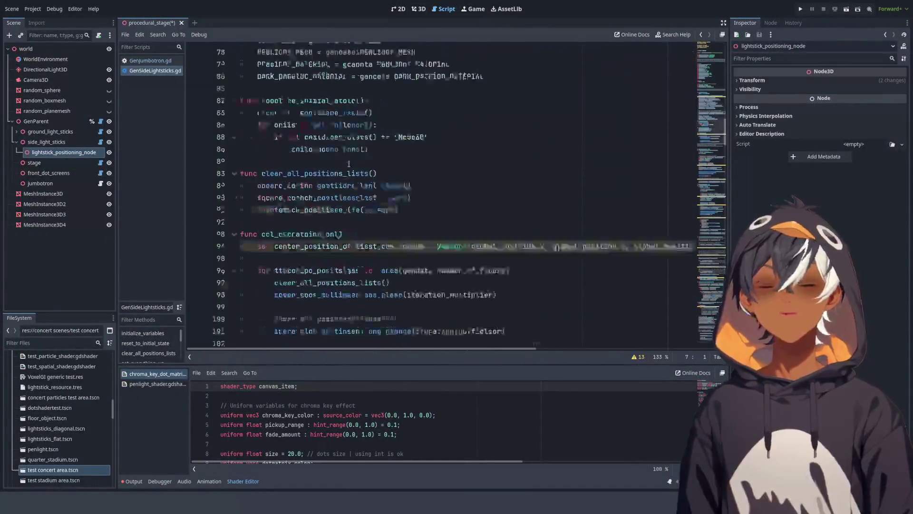
pyautogui.scroll(-6, 350, 161)
pyautogui.scroll(3, 350, 161)
pyautogui.click(347, 120)
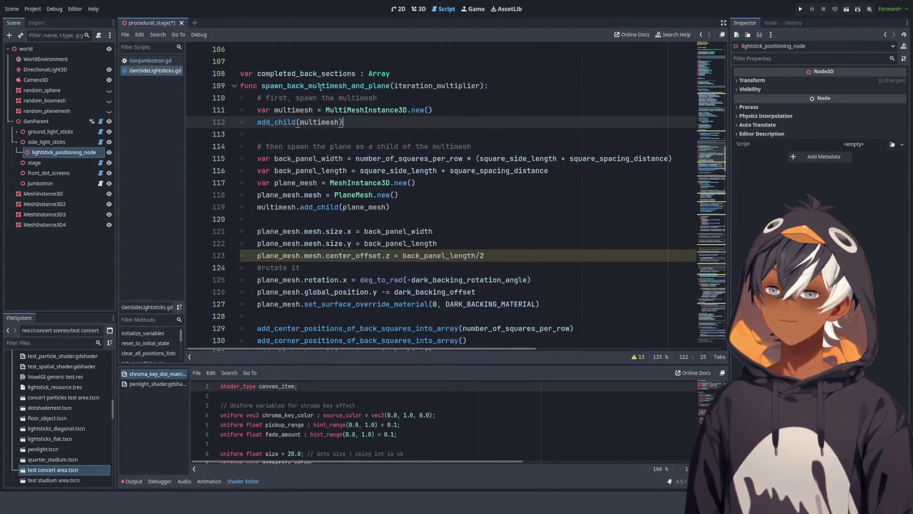
pyautogui.click(303, 86)
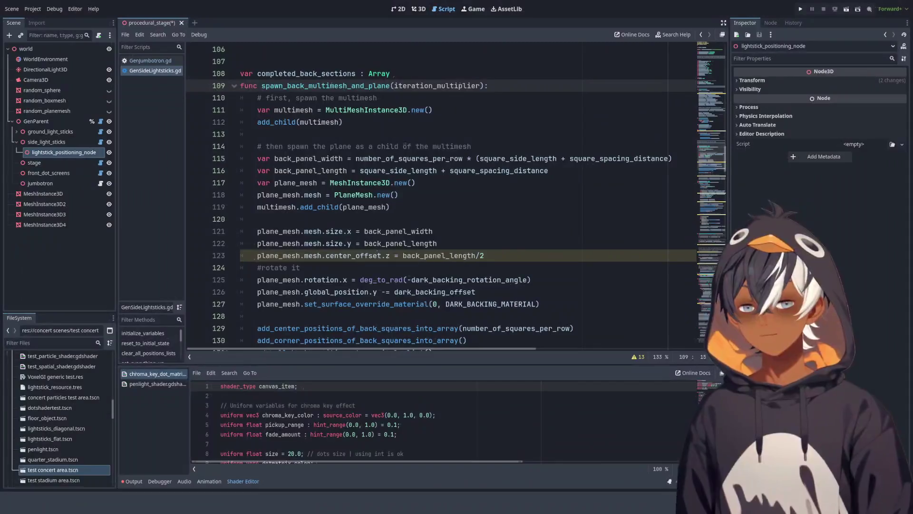
pyautogui.click(380, 256)
pyautogui.scroll(-5, 352, 190)
pyautogui.scroll(2, 321, 148)
pyautogui.scroll(4, 323, 156)
pyautogui.scroll(-1, 327, 173)
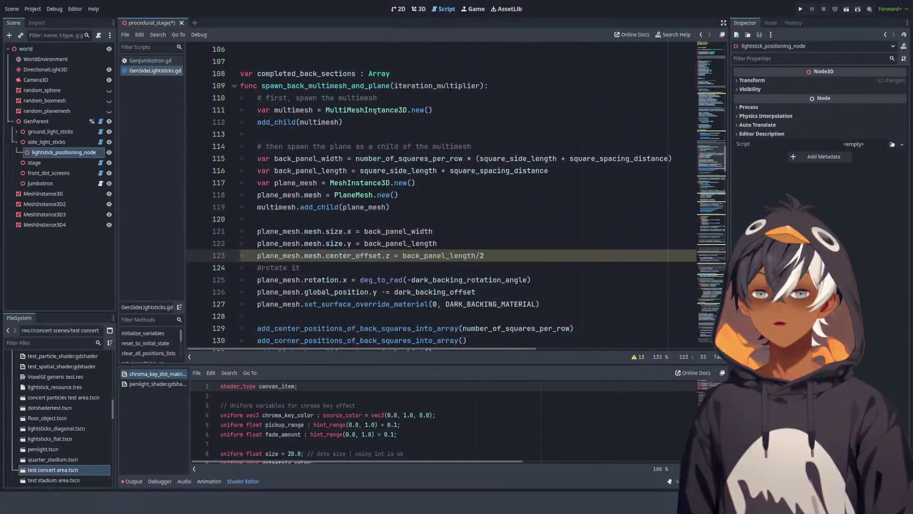
pyautogui.moveTo(263, 86)
pyautogui.mouseDown()
pyautogui.moveTo(490, 87)
pyautogui.moveTo(333, 134)
pyautogui.moveTo(510, 170)
pyautogui.moveTo(536, 243)
pyautogui.mouseUp()
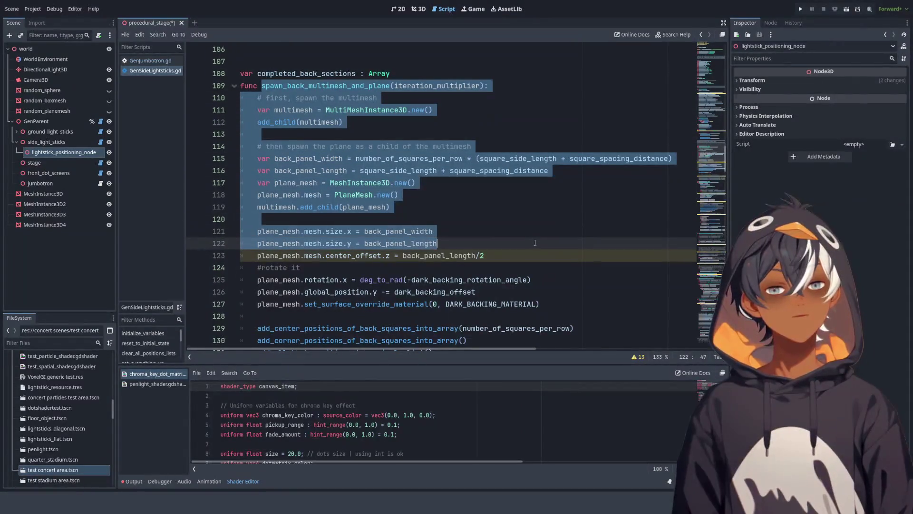
pyautogui.click(535, 243)
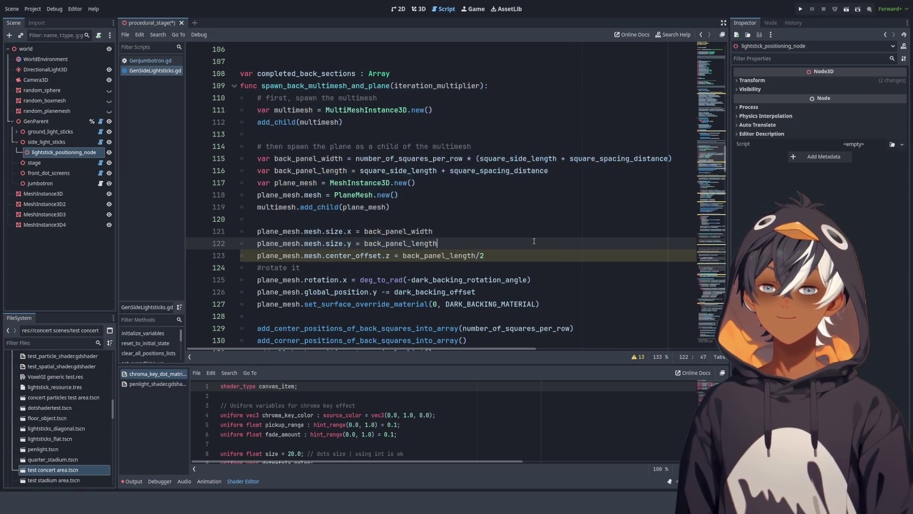
# Step: Insert blank lines after line 140, before var completed_side_sections, ready to write on line 142
pyautogui.scroll(-4, 535, 240)
pyautogui.scroll(-3, 536, 238)
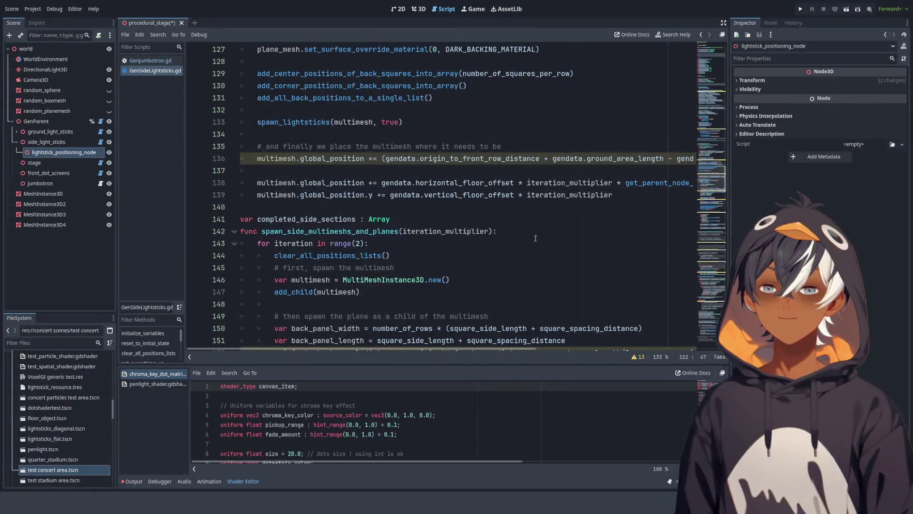
pyautogui.click(360, 207)
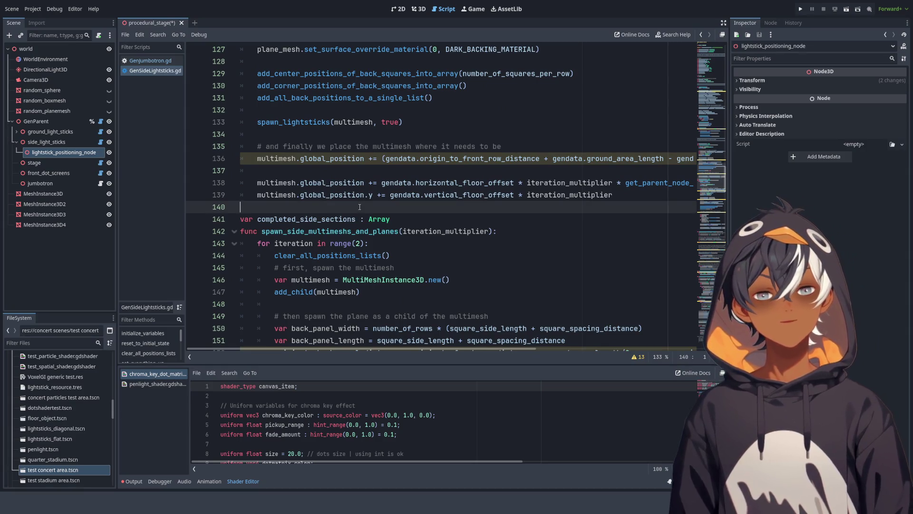
pyautogui.press('Return')
pyautogui.press('Return')
pyautogui.press('Return')
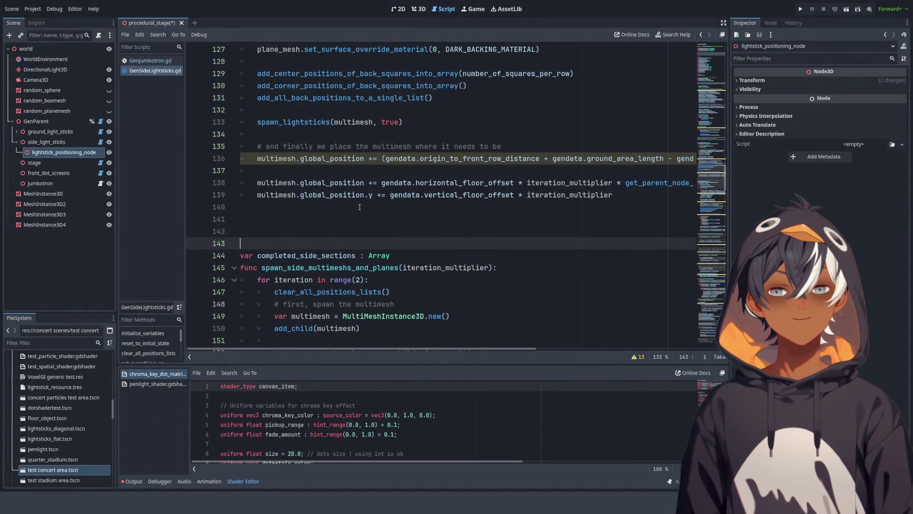
pyautogui.press('Up')
pyautogui.press('Up')
pyautogui.scroll(10, 376, 207)
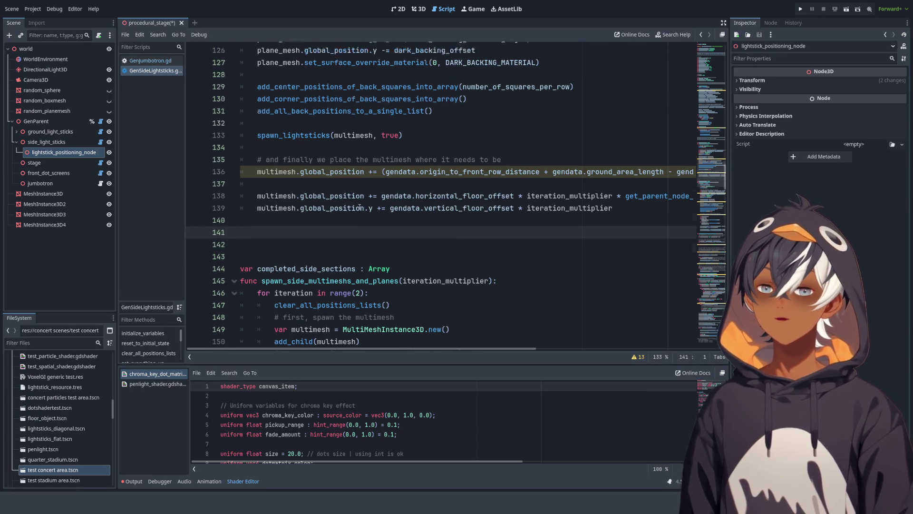
pyautogui.moveTo(240, 182)
pyautogui.mouseDown()
pyautogui.moveTo(390, 187)
pyautogui.moveTo(671, 269)
pyautogui.moveTo(276, 292)
pyautogui.mouseUp()
pyautogui.scroll(-5, 276, 293)
pyautogui.scroll(-5, 418, 177)
pyautogui.click(319, 231)
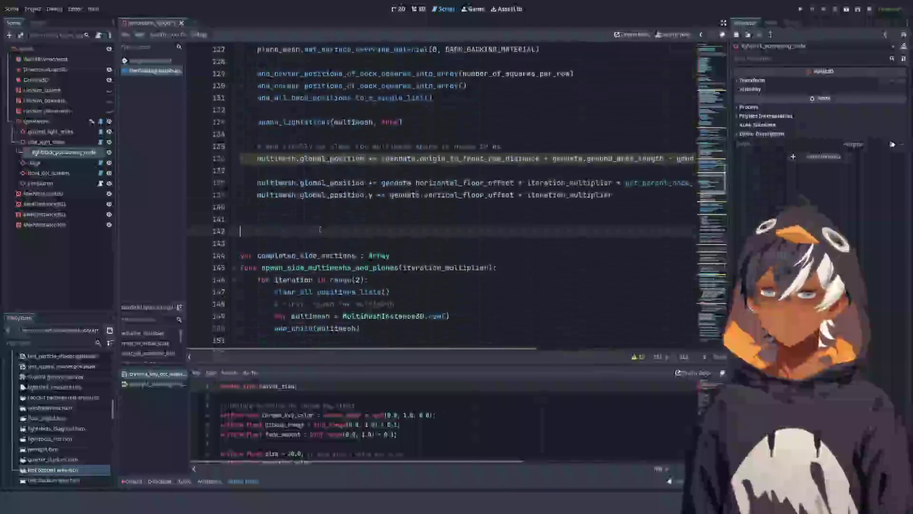
# Step: Write the stub 'func spawn_plane_mesh_borders():' with a pass body on line 142
pyautogui.write('func')
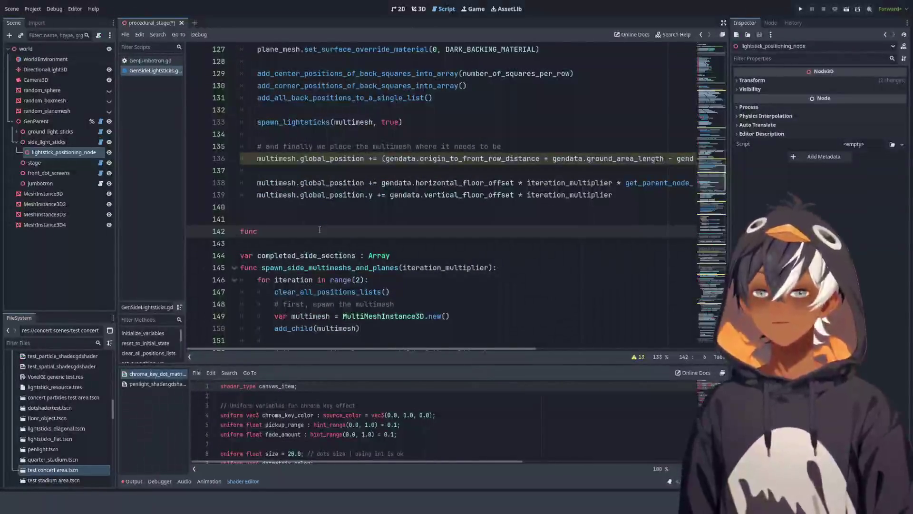
pyautogui.write('spa')
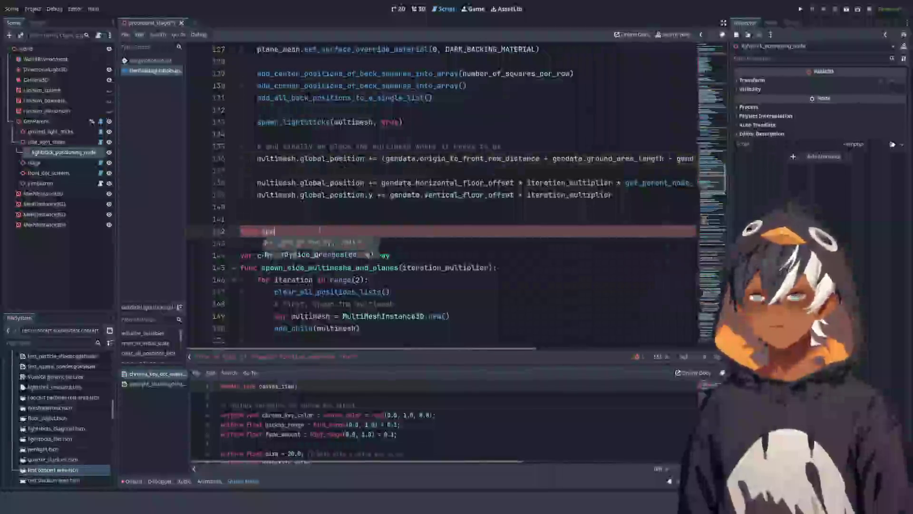
pyautogui.write('qn ')
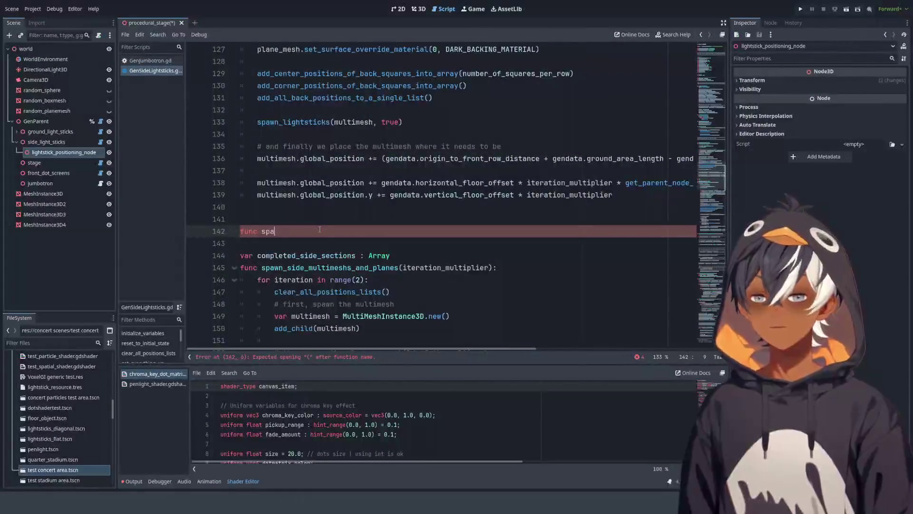
pyautogui.write('wn')
pyautogui.scroll(6, 320, 229)
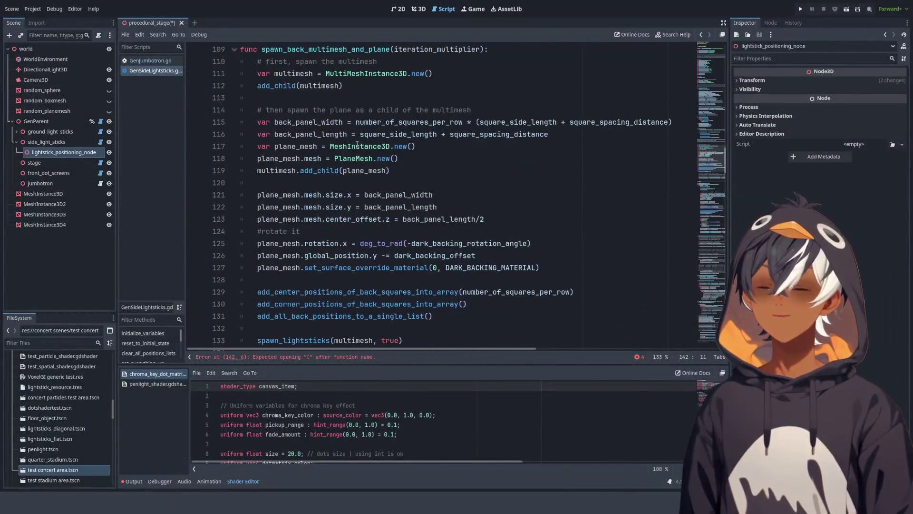
pyautogui.scroll(1, 360, 143)
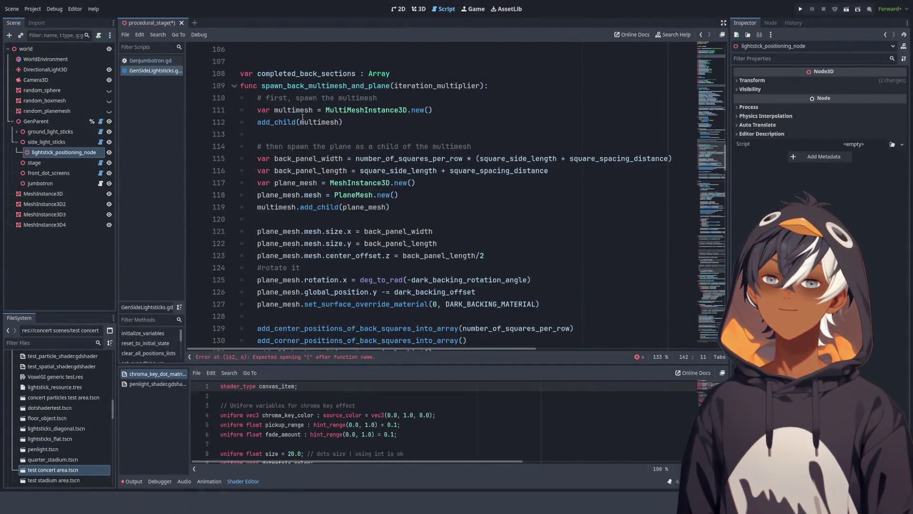
pyautogui.scroll(-7, 300, 114)
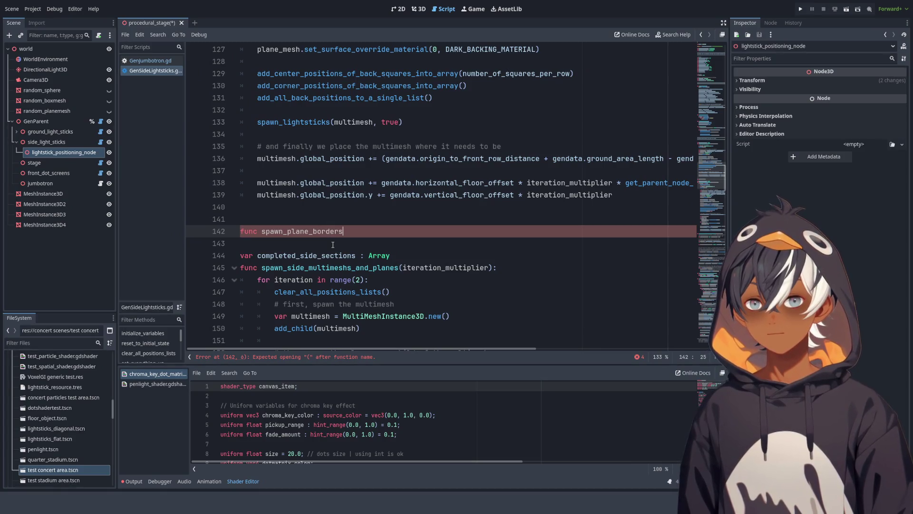
pyautogui.write(':')
pyautogui.press('Return')
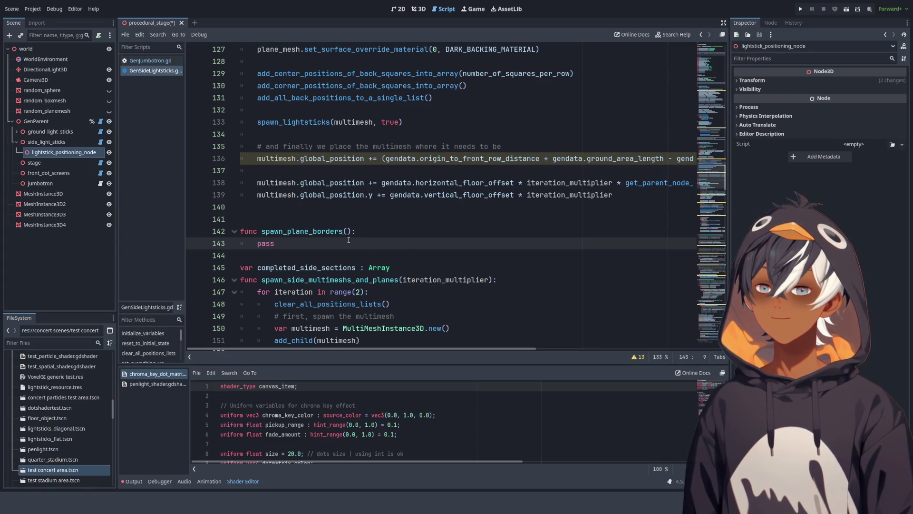
pyautogui.scroll(7, 349, 239)
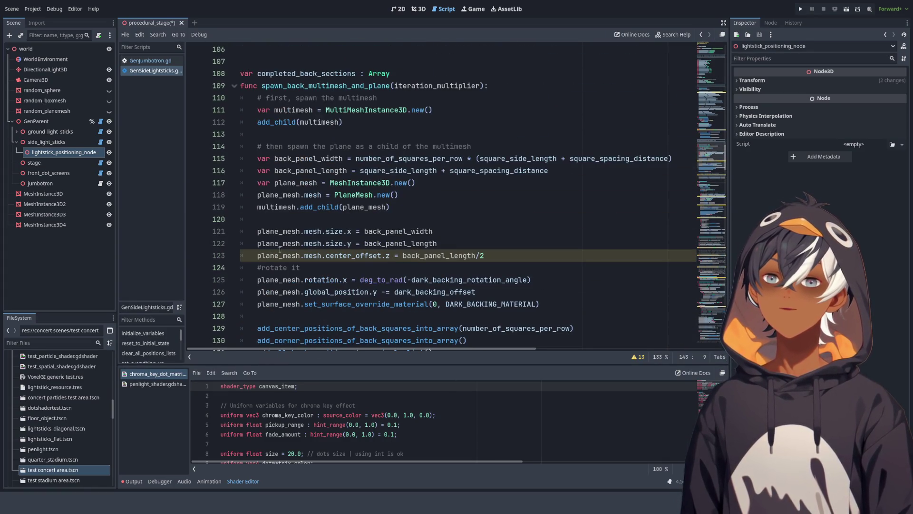
pyautogui.scroll(-5, 342, 229)
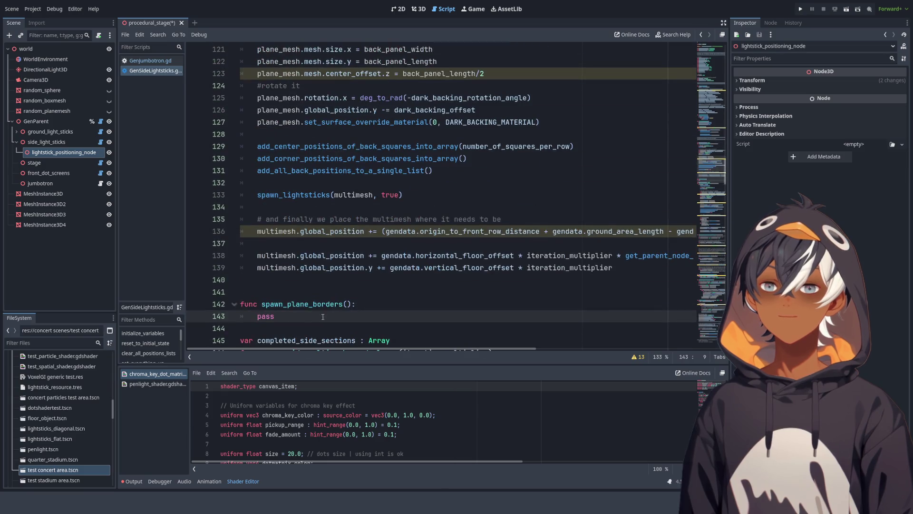
pyautogui.scroll(-2, 310, 314)
pyautogui.click(312, 232)
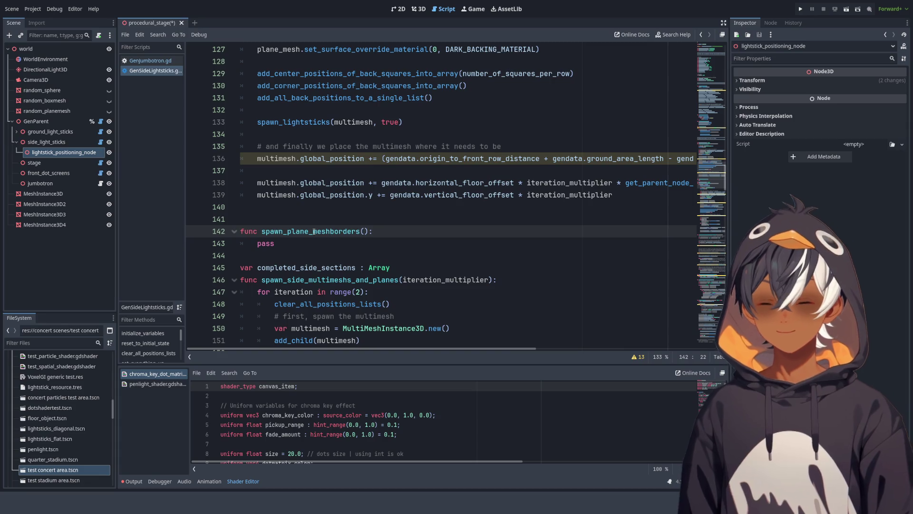
pyautogui.click(311, 255)
pyautogui.scroll(2, 333, 250)
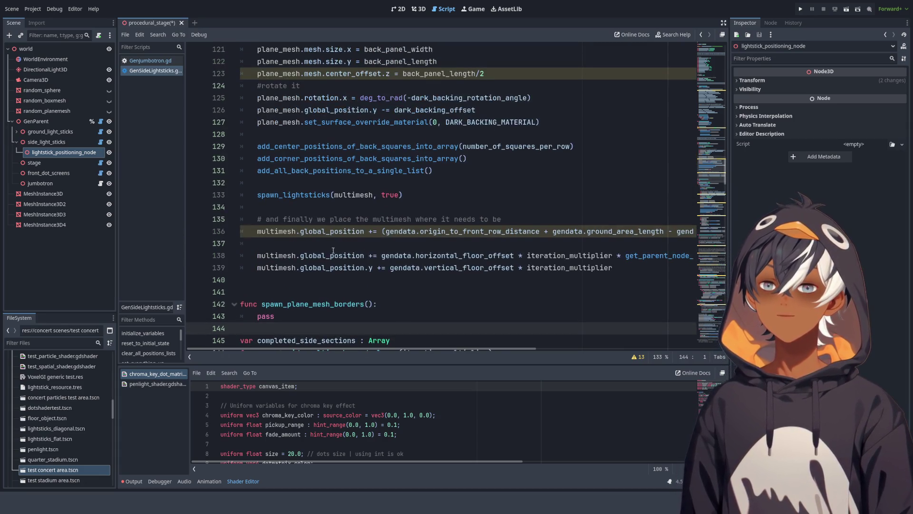
pyautogui.scroll(2, 318, 269)
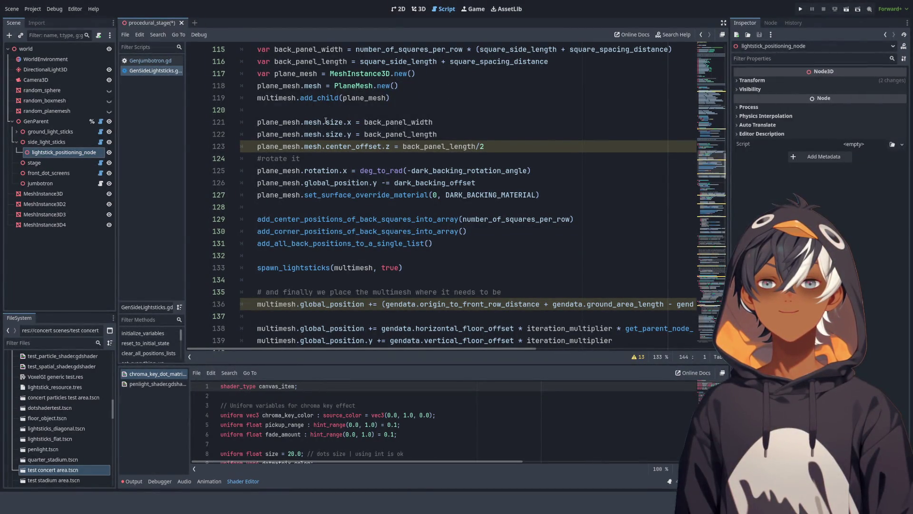
# Step: Insert blank lines after line 128, select the spawn_plane_mesh_borders name, and switch to the 3D view
pyautogui.click(352, 204)
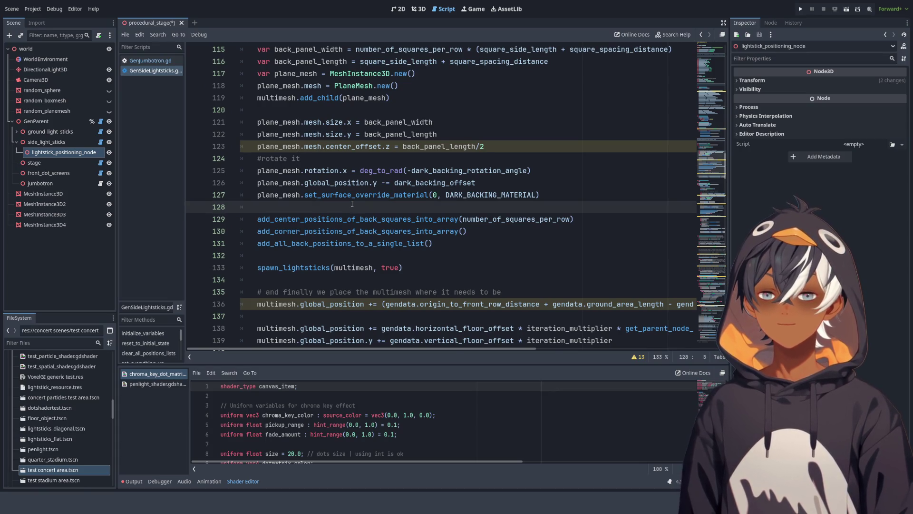
pyautogui.press('Return')
pyautogui.press('Return')
pyautogui.press('Up')
pyautogui.scroll(-3, 285, 267)
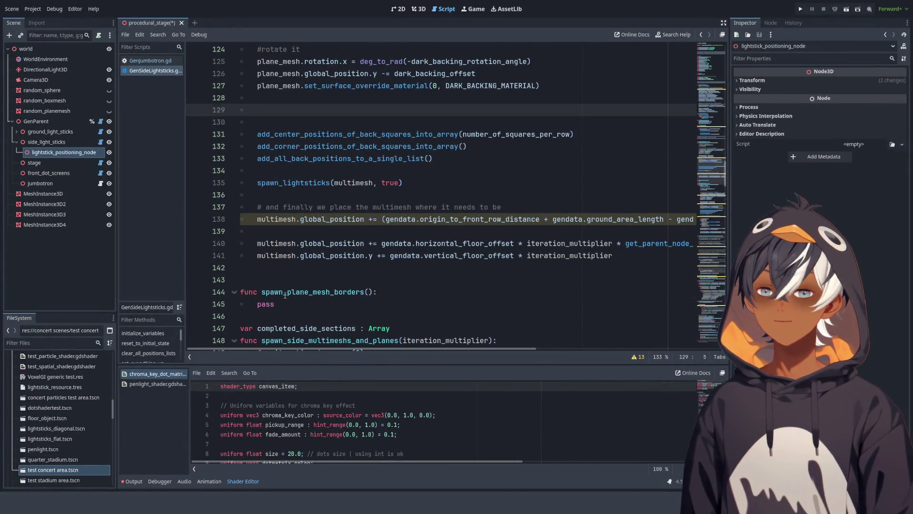
pyautogui.doubleClick(285, 293)
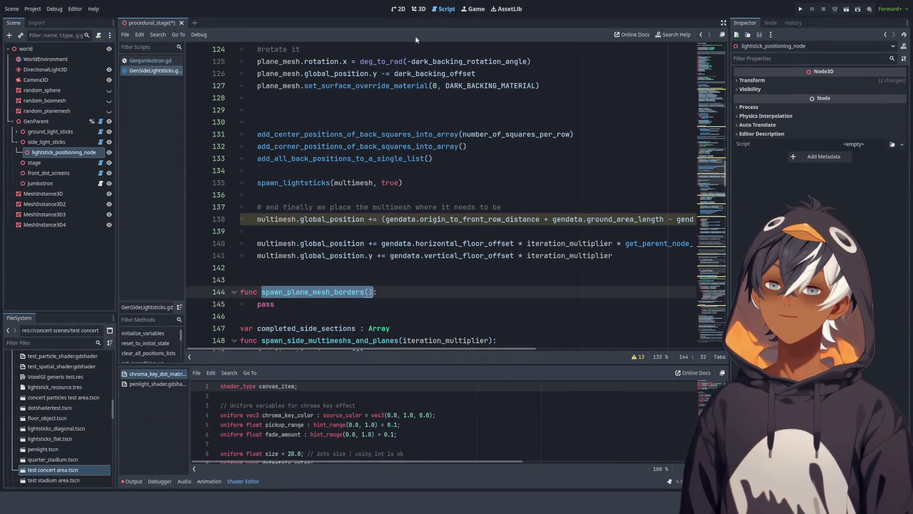
pyautogui.click(419, 8)
pyautogui.moveTo(392, 146)
pyautogui.mouseDown()
pyautogui.moveTo(453, 139)
pyautogui.moveTo(453, 179)
pyautogui.mouseUp()
pyautogui.moveTo(259, 220)
pyautogui.mouseDown()
pyautogui.moveTo(386, 221)
pyautogui.moveTo(547, 121)
pyautogui.moveTo(334, 218)
pyautogui.moveTo(342, 235)
pyautogui.moveTo(408, 212)
pyautogui.moveTo(336, 161)
pyautogui.mouseUp()
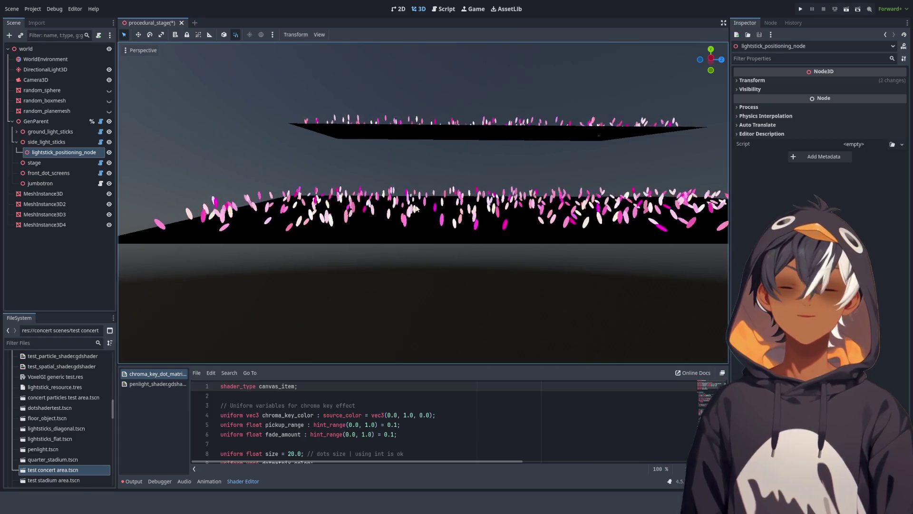
pyautogui.moveTo(369, 203)
pyautogui.mouseDown()
pyautogui.moveTo(385, 269)
pyautogui.moveTo(404, 184)
pyautogui.moveTo(378, 243)
pyautogui.moveTo(399, 268)
pyautogui.moveTo(401, 289)
pyautogui.mouseUp()
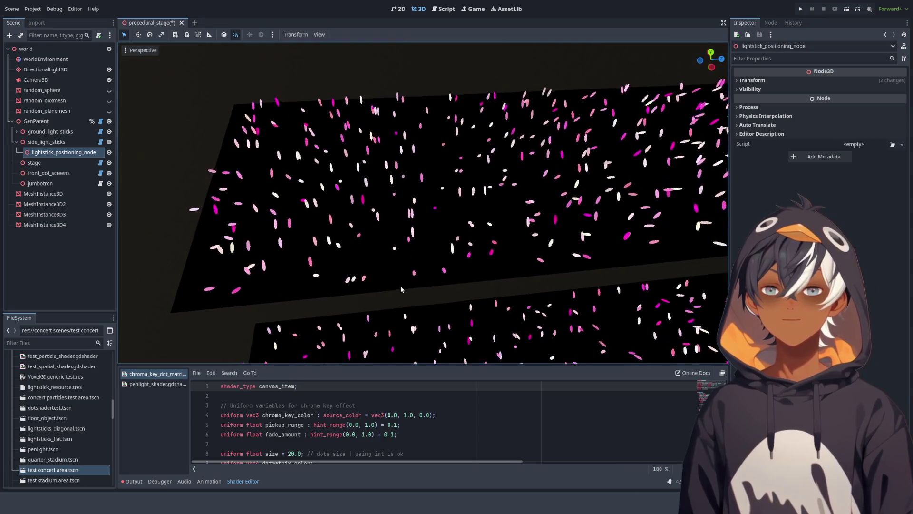
pyautogui.scroll(-5, 341, 224)
pyautogui.moveTo(342, 224)
pyautogui.mouseDown()
pyautogui.moveTo(489, 167)
pyautogui.moveTo(484, 150)
pyautogui.mouseUp()
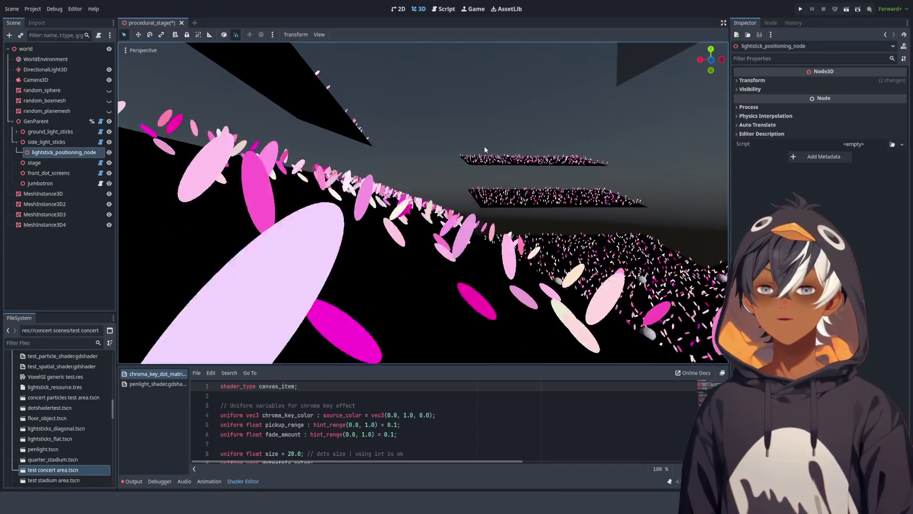
pyautogui.scroll(3, 445, 187)
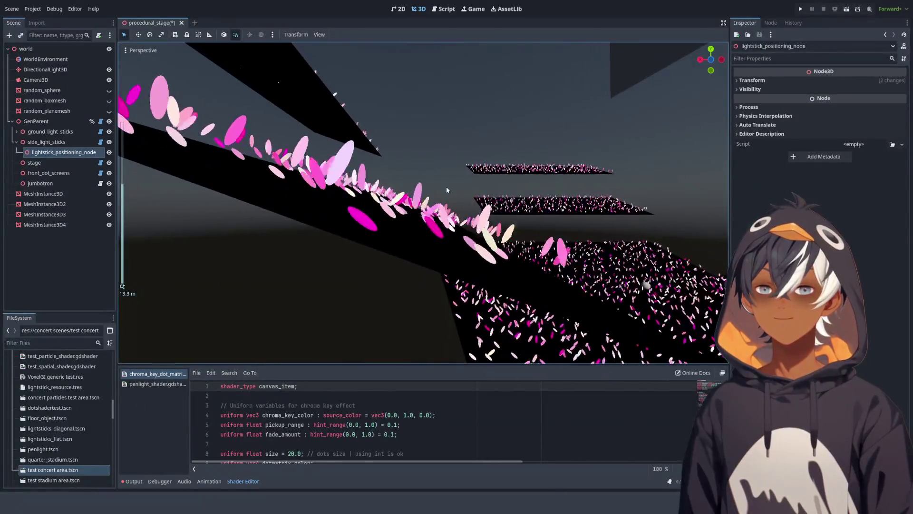
pyautogui.moveTo(446, 190); pyautogui.dragTo(443, 157)
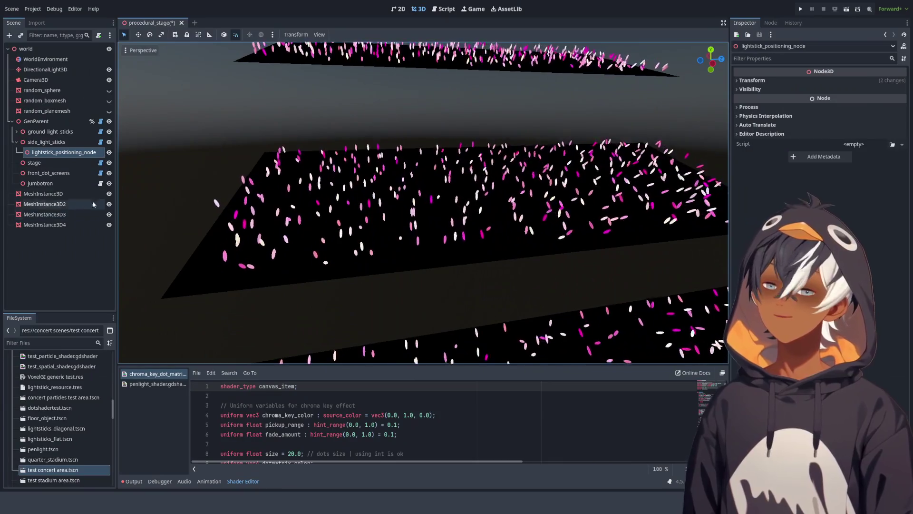
# Step: Add a MeshInstance3D5 node under the world root and give it a new 1 m BoxMesh
pyautogui.click(26, 48)
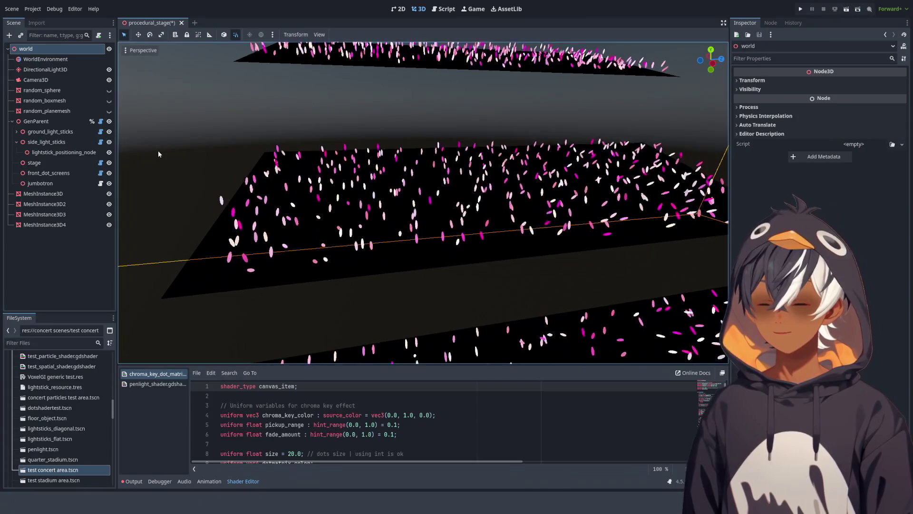
pyautogui.hotkey('ctrl', 'v')
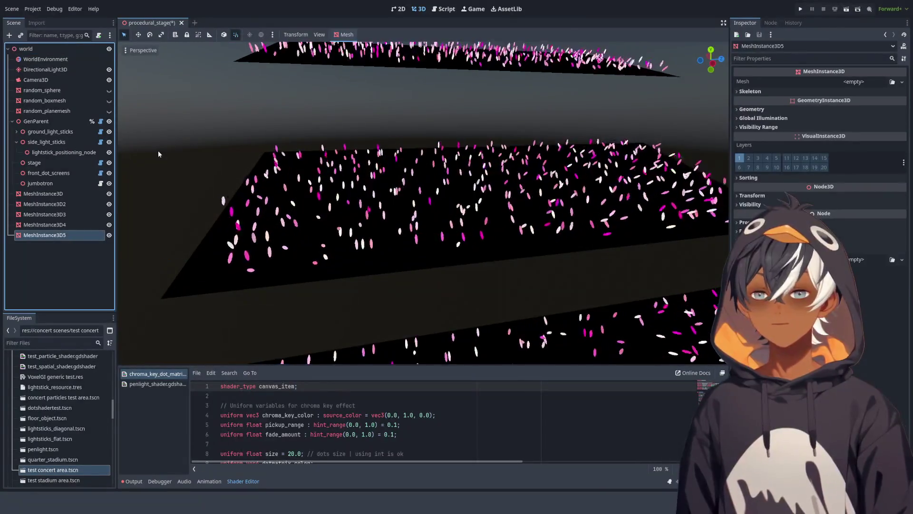
pyautogui.click(884, 76)
pyautogui.click(884, 82)
pyautogui.click(877, 136)
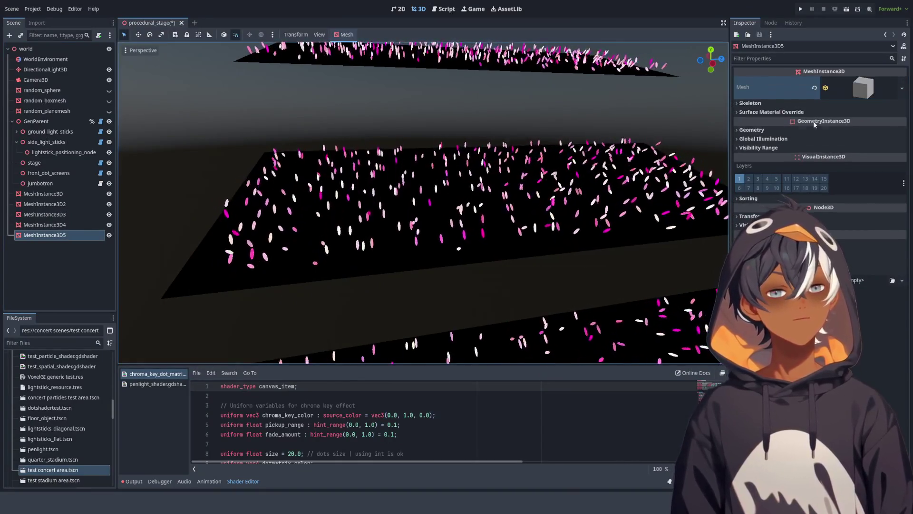
pyautogui.click(856, 88)
pyautogui.scroll(-5, 483, 204)
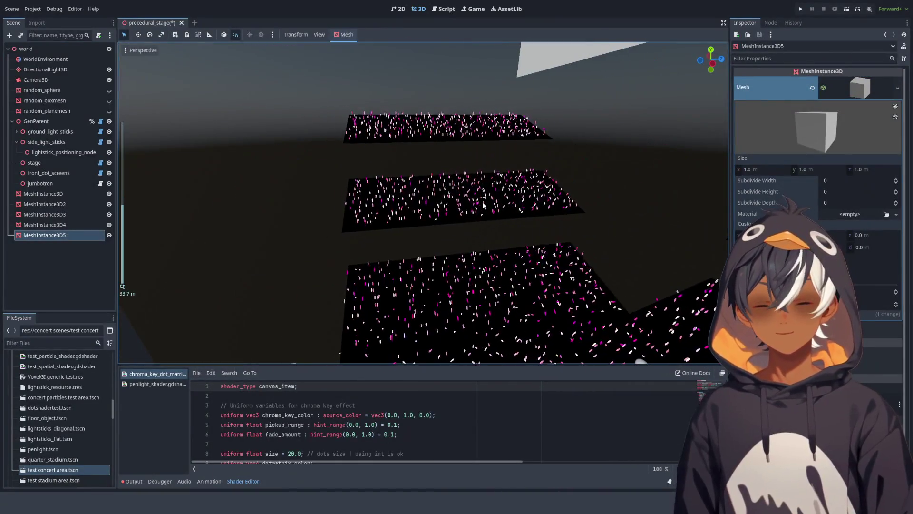
# Step: Move the box along X so it sits among the lightstick floors
pyautogui.press('f')
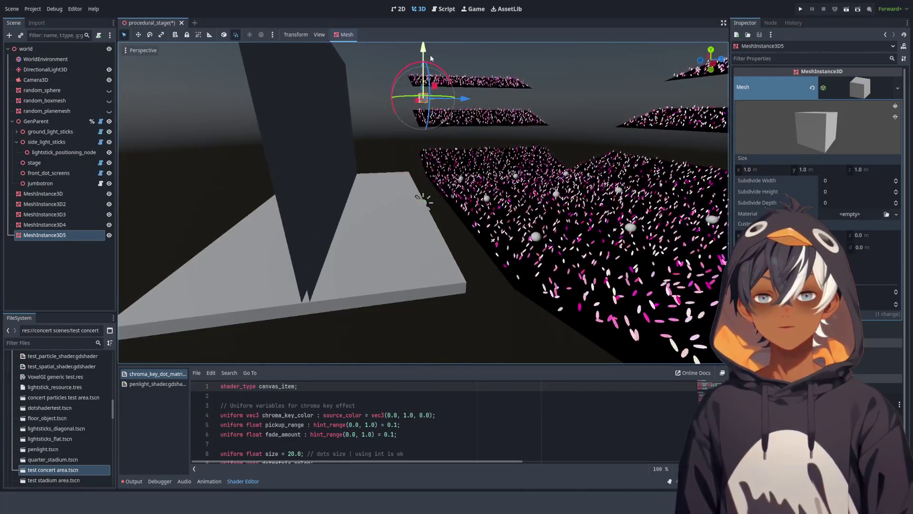
pyautogui.scroll(-5, 431, 58)
pyautogui.moveTo(380, 102)
pyautogui.mouseDown()
pyautogui.moveTo(250, 129)
pyautogui.moveTo(143, 132)
pyautogui.mouseUp()
pyautogui.press('f')
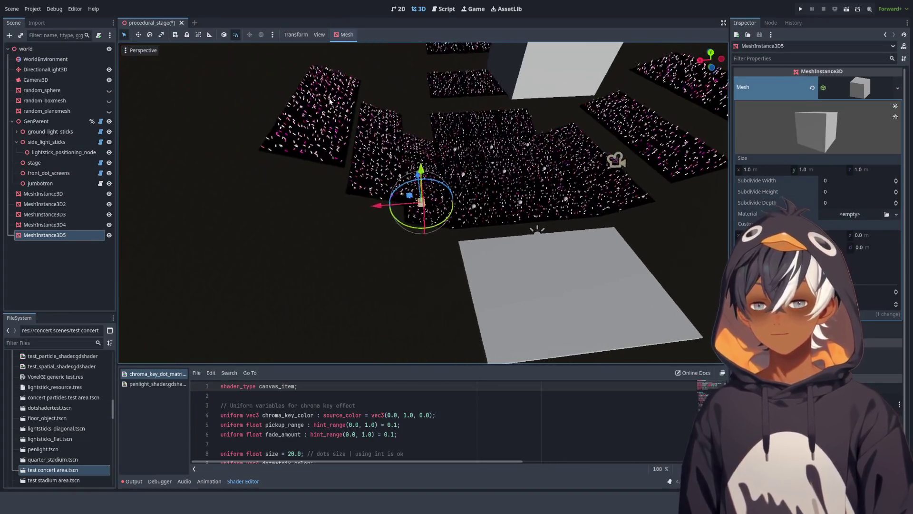
pyautogui.scroll(5, 330, 101)
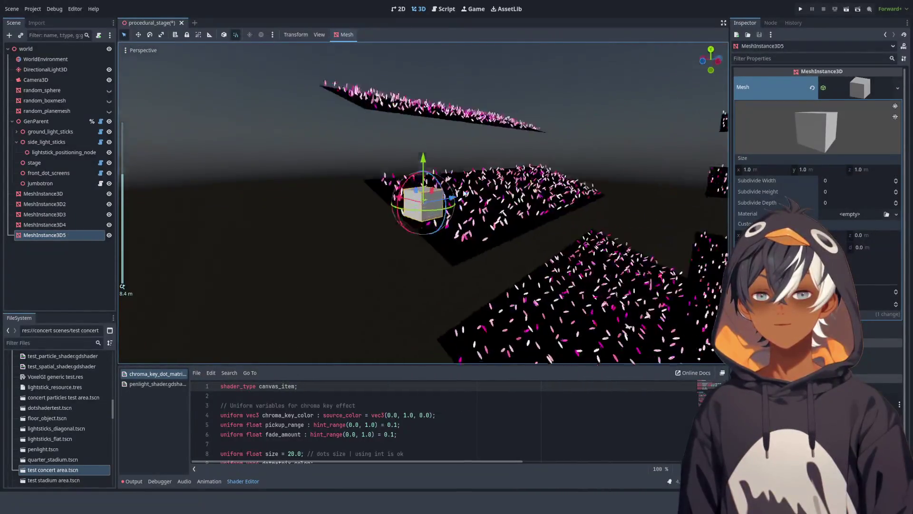
pyautogui.moveTo(430, 193); pyautogui.dragTo(623, 170)
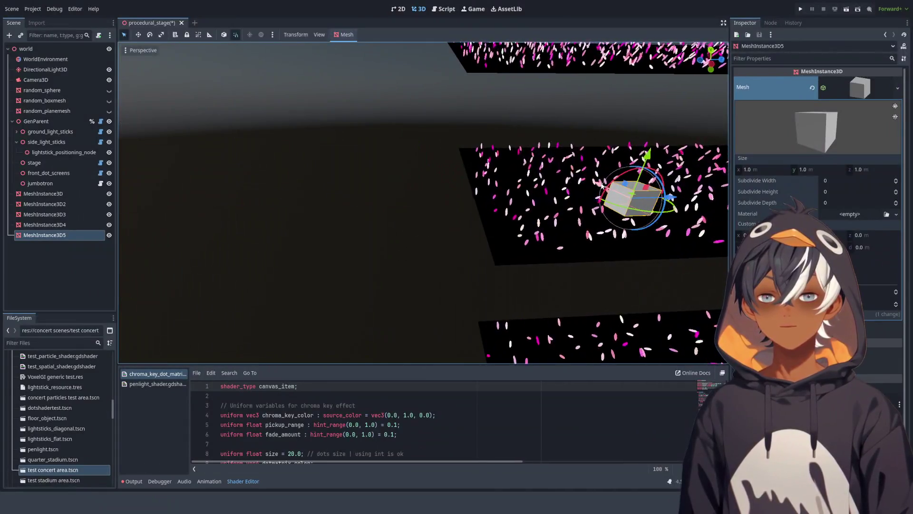
pyautogui.press('f')
pyautogui.moveTo(413, 150)
pyautogui.mouseDown()
pyautogui.moveTo(336, 187)
pyautogui.moveTo(347, 214)
pyautogui.moveTo(386, 177)
pyautogui.moveTo(507, 184)
pyautogui.mouseUp()
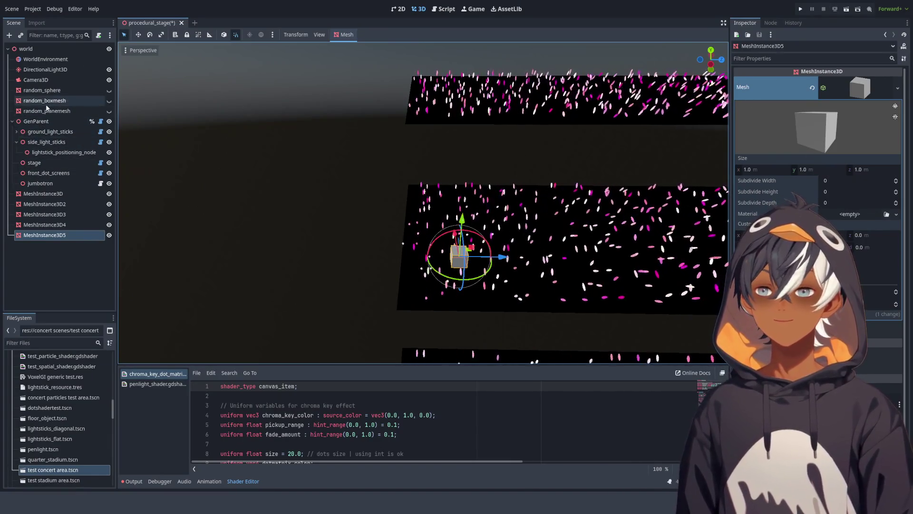
# Step: Select GenParent and frame it so all three floors show
pyautogui.click(36, 121)
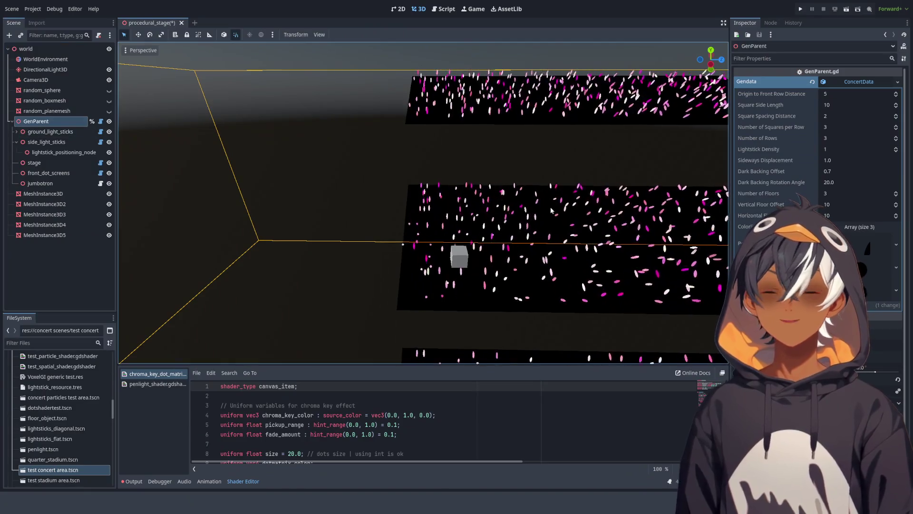
pyautogui.press('f')
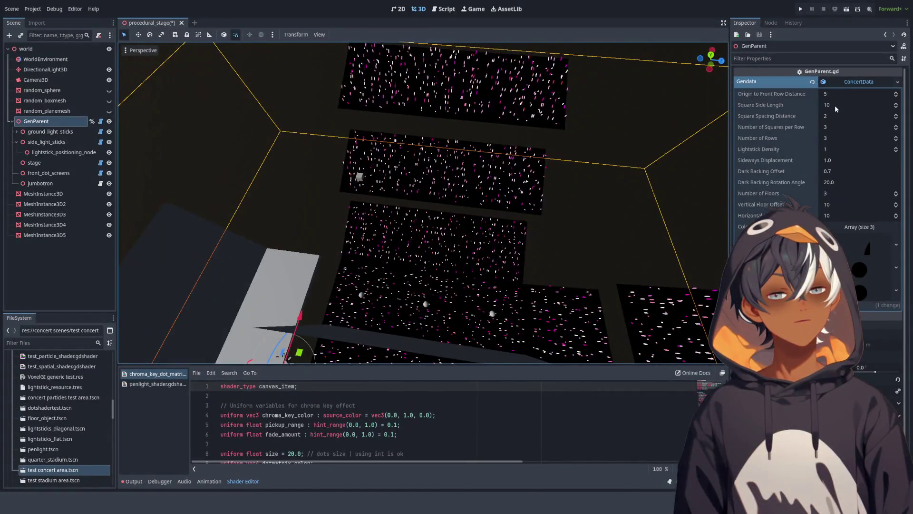
pyautogui.scroll(5, 307, 154)
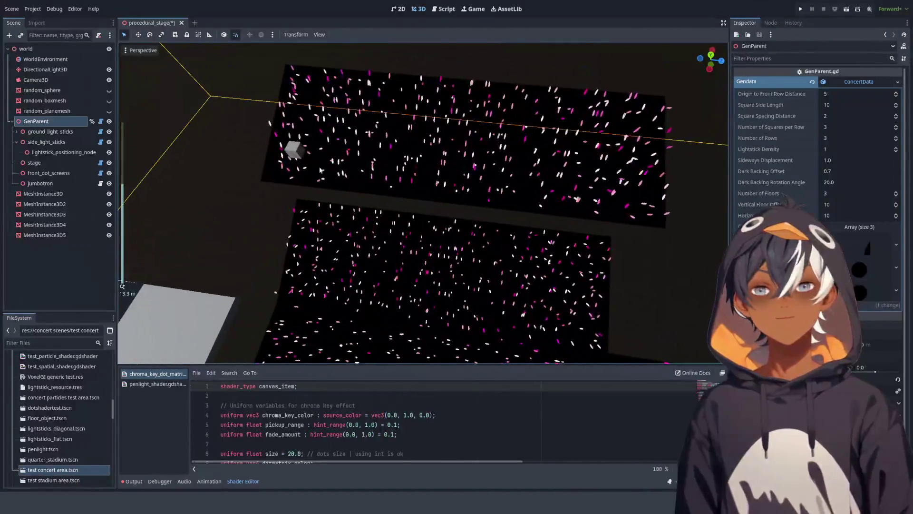
# Step: Set the box mesh size to x 15, y 1, z 35 m
pyautogui.click(307, 154)
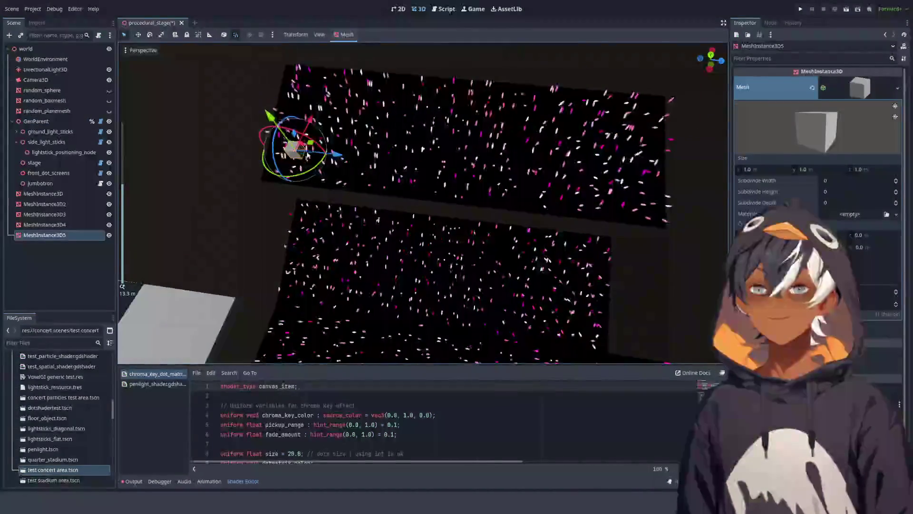
pyautogui.click(761, 169)
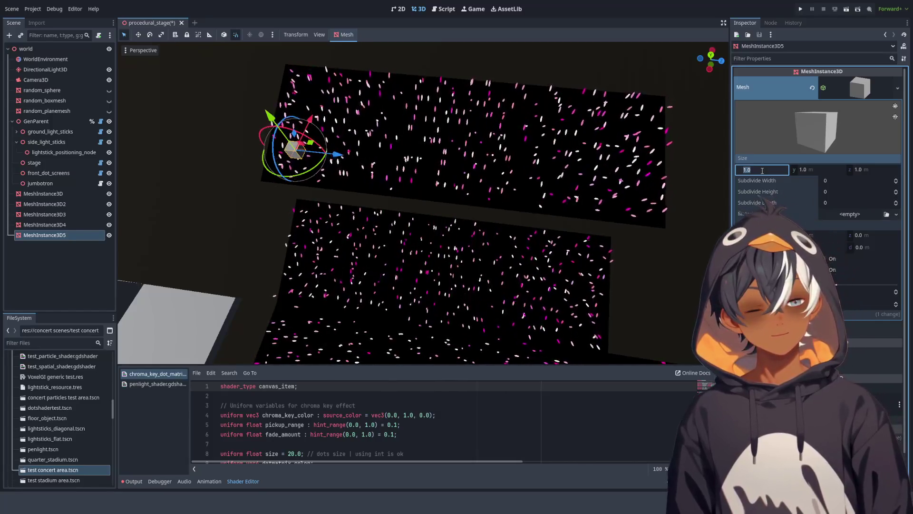
pyautogui.write('35')
pyautogui.press('Return')
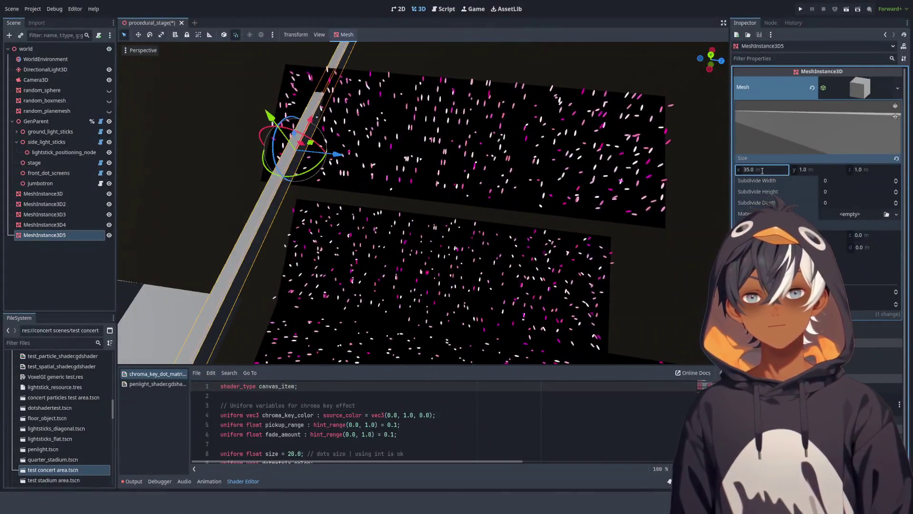
pyautogui.scroll(-5, 489, 153)
pyautogui.scroll(2, 459, 177)
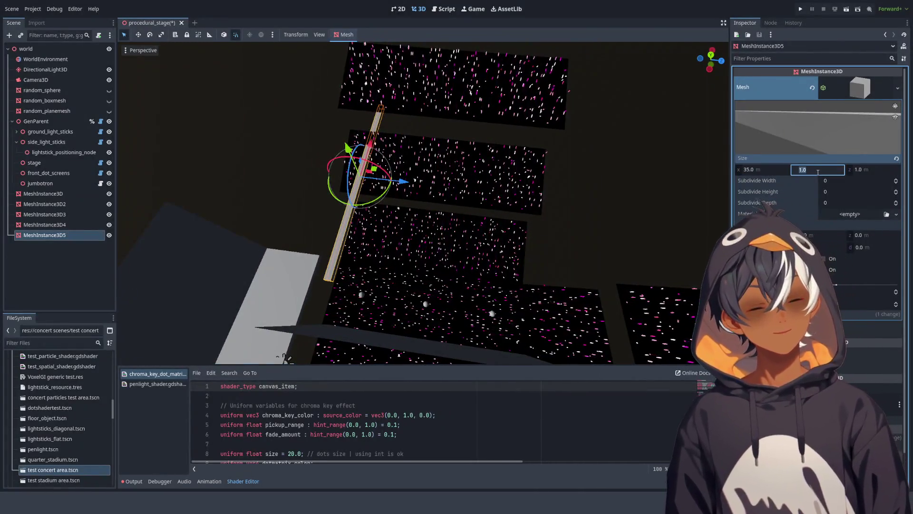
pyautogui.click(818, 169)
pyautogui.write('35')
pyautogui.press('Return')
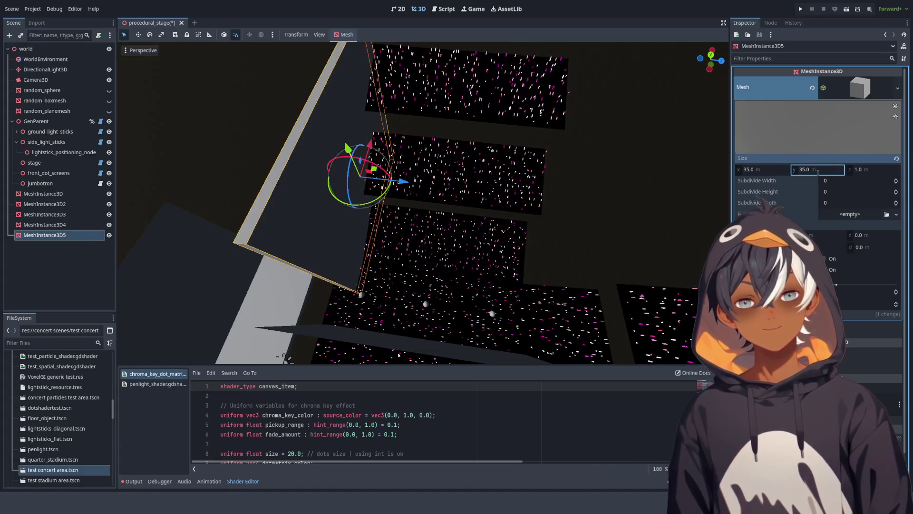
pyautogui.hotkey('ctrl', 'z')
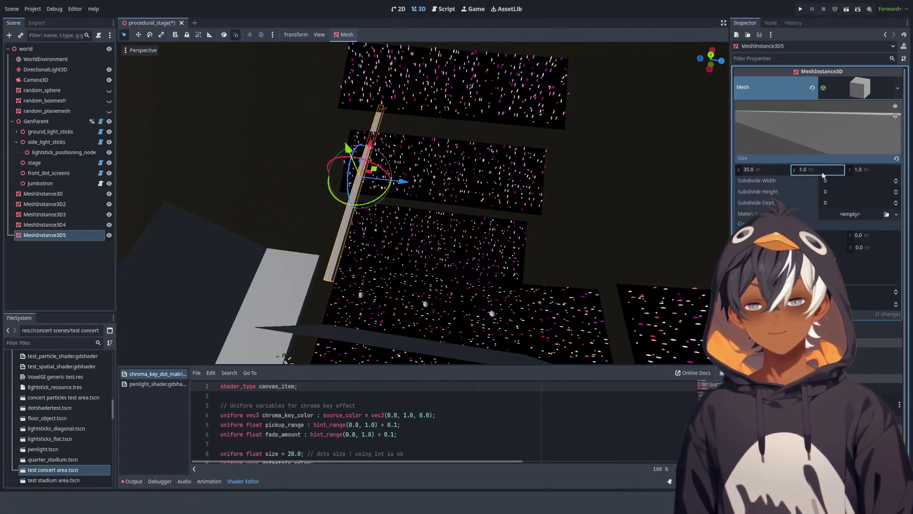
pyautogui.click(873, 169)
pyautogui.write('35')
pyautogui.press('Return')
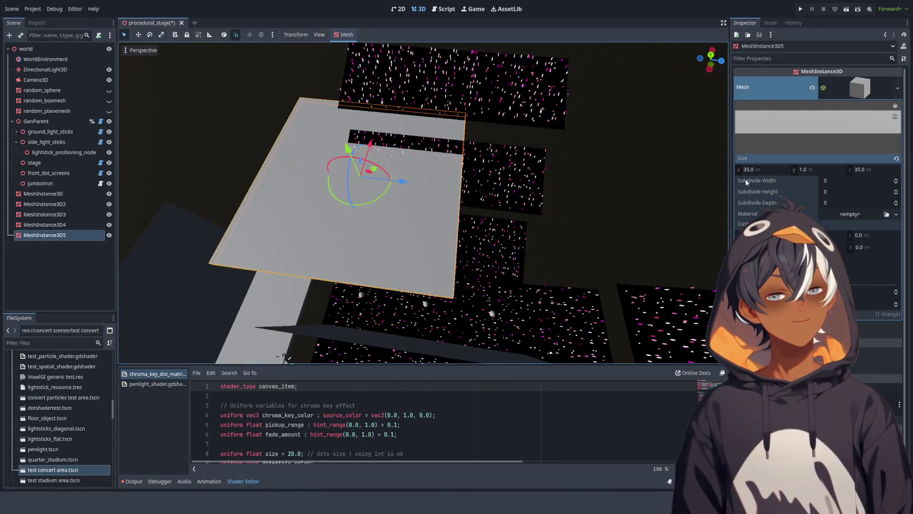
pyautogui.click(767, 170)
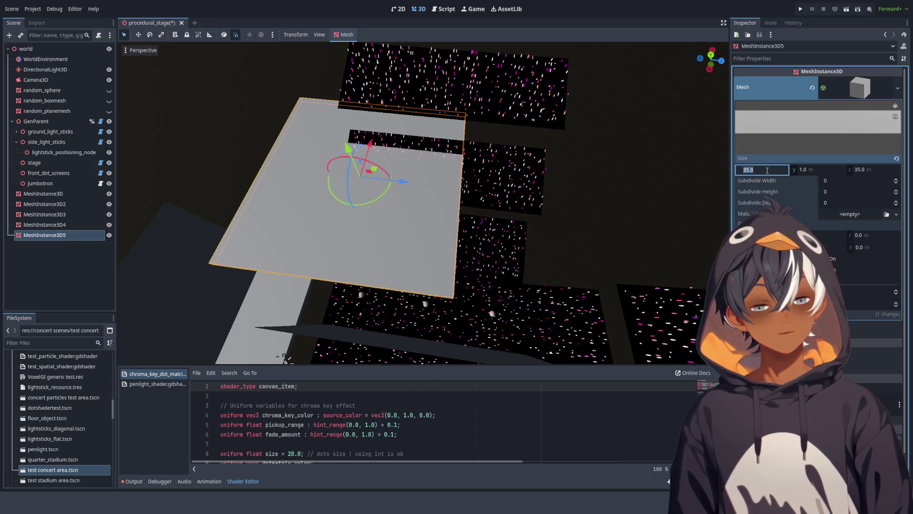
pyautogui.write('15')
pyautogui.press('Return')
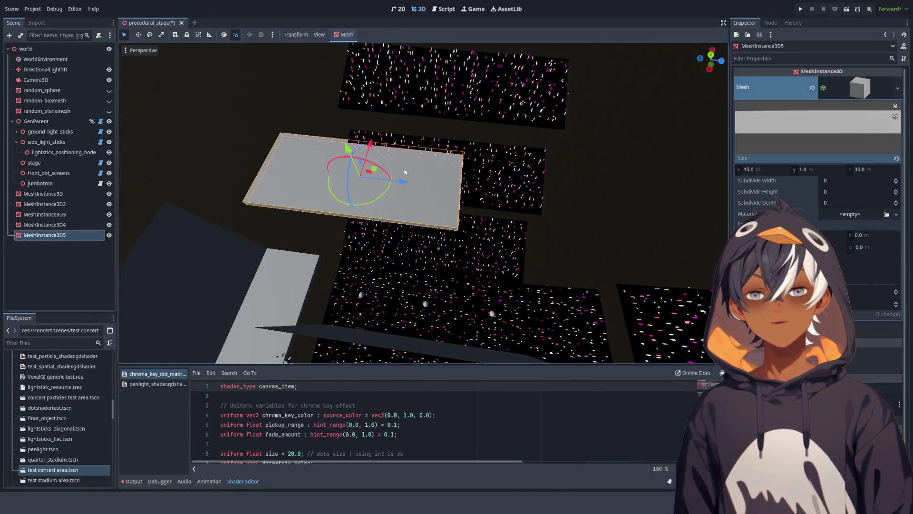
# Step: Slide the slab 15 m along Z and tilt it about 30°
pyautogui.moveTo(397, 183); pyautogui.dragTo(496, 184)
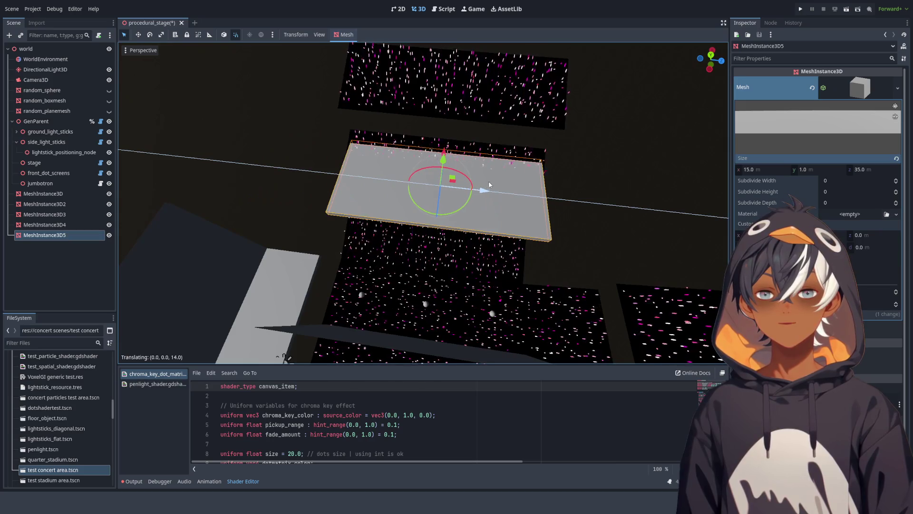
pyautogui.moveTo(627, 186)
pyautogui.mouseDown()
pyautogui.moveTo(527, 86)
pyautogui.moveTo(510, 159)
pyautogui.moveTo(501, 100)
pyautogui.mouseUp()
pyautogui.moveTo(489, 215)
pyautogui.mouseDown()
pyautogui.moveTo(480, 197)
pyautogui.moveTo(490, 224)
pyautogui.mouseUp()
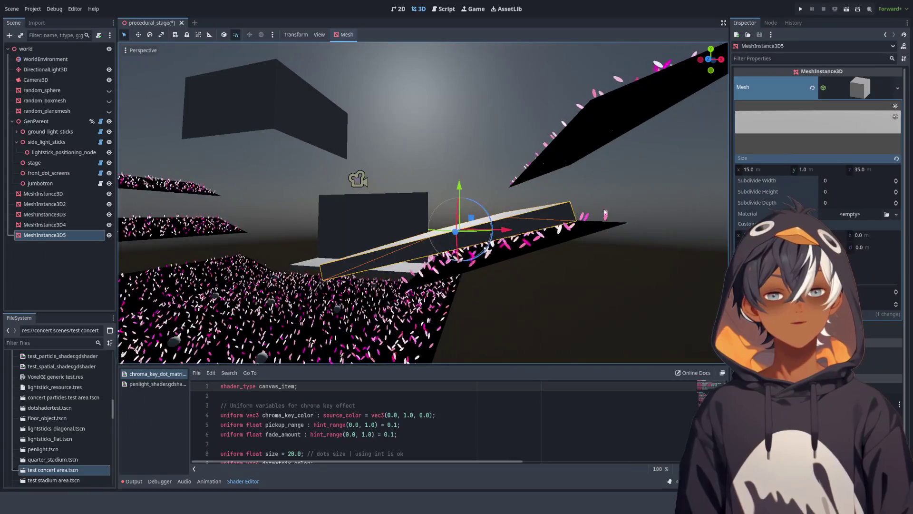
# Step: Change the slab's transform value to 20 and check its fit from the Front view
pyautogui.scroll(-1, 818, 190)
pyautogui.scroll(-3, 818, 143)
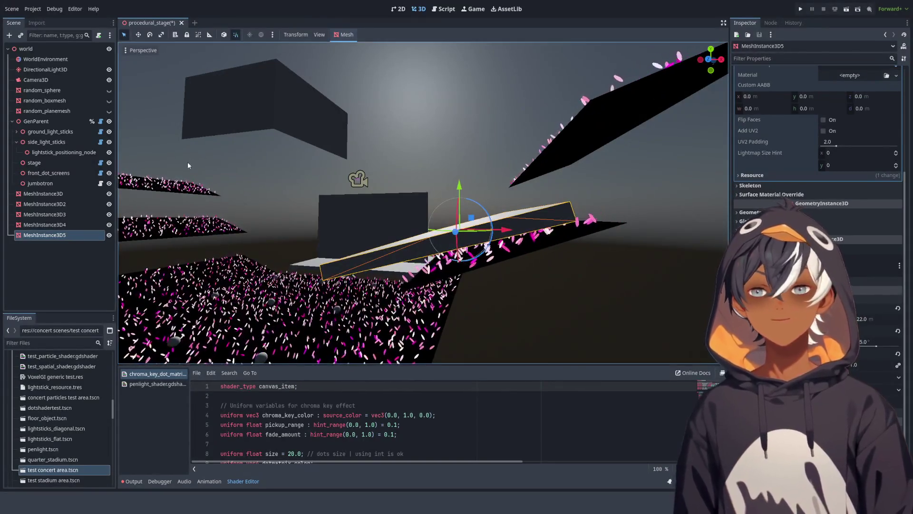
pyautogui.click(35, 121)
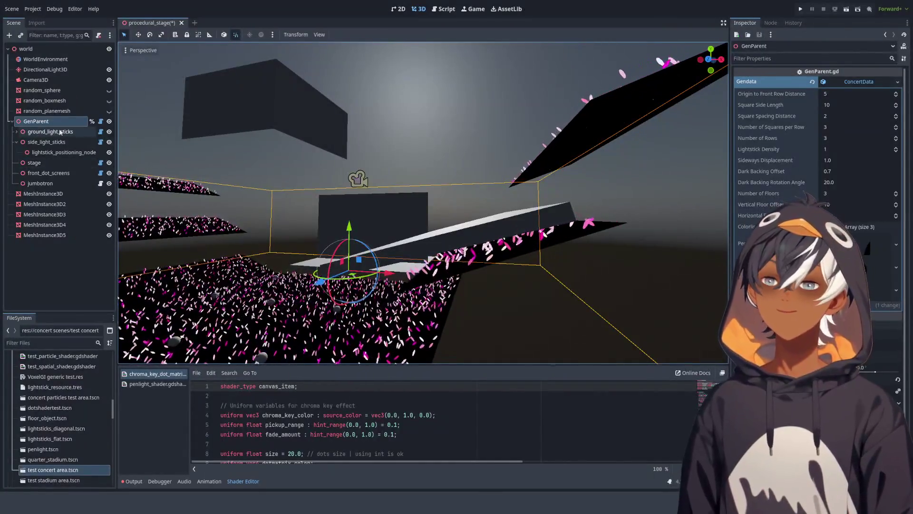
pyautogui.click(478, 242)
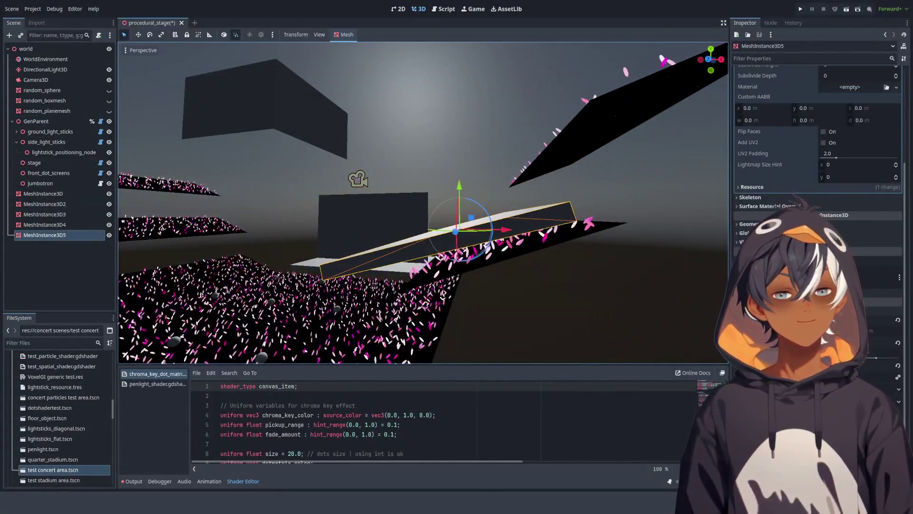
pyautogui.write('20.0')
pyautogui.press('Return')
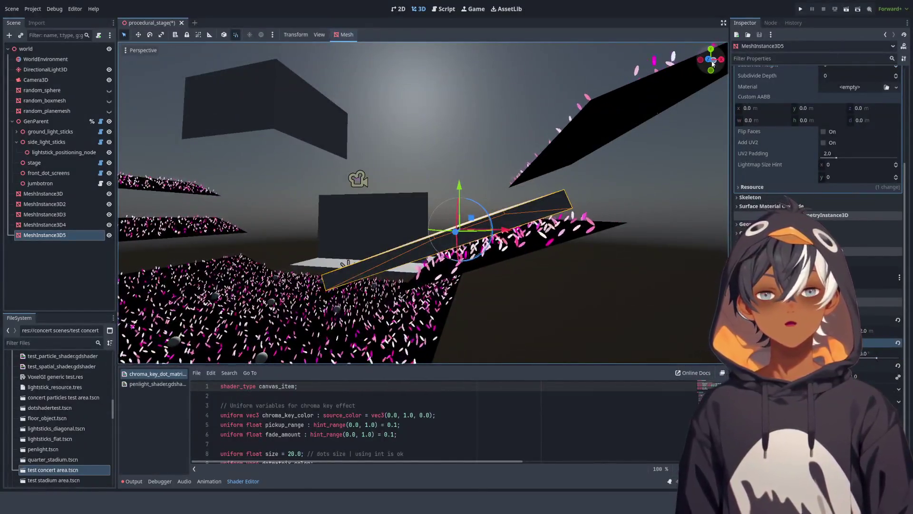
pyautogui.press('KP_1')
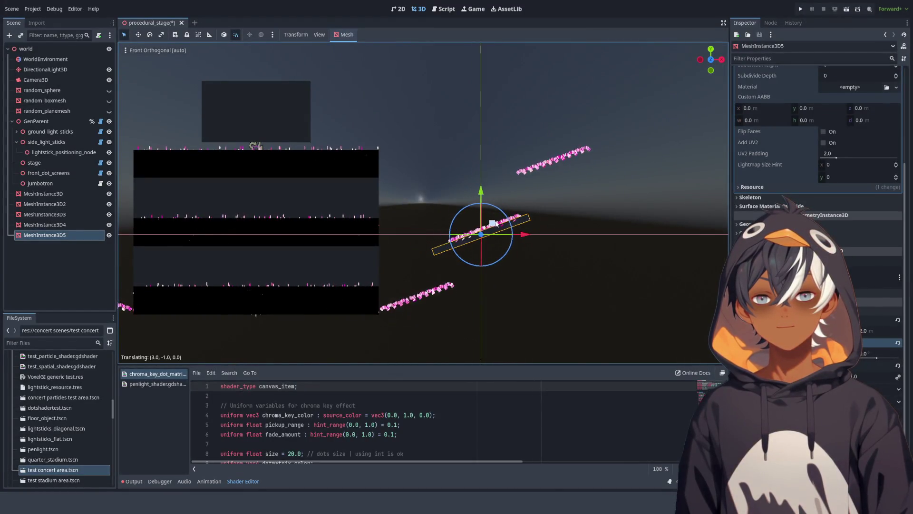
pyautogui.moveTo(471, 229); pyautogui.dragTo(626, 260)
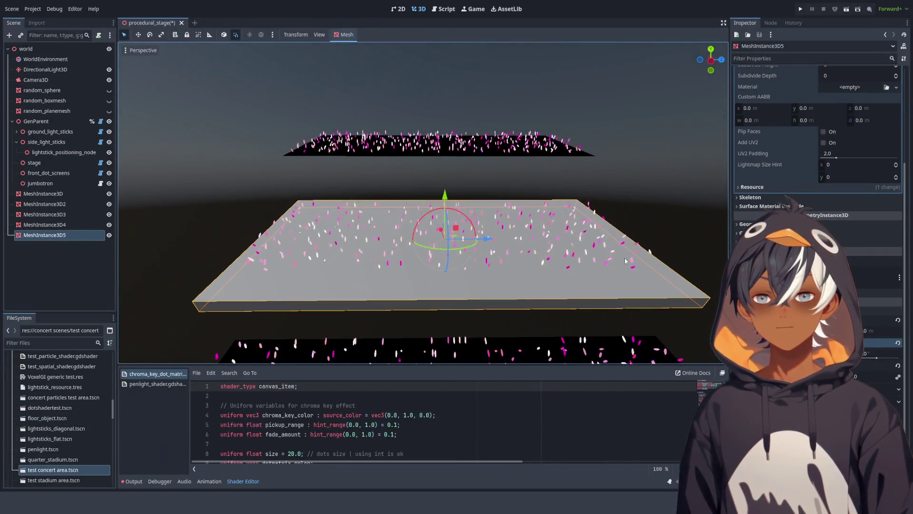
pyautogui.scroll(5, 835, 171)
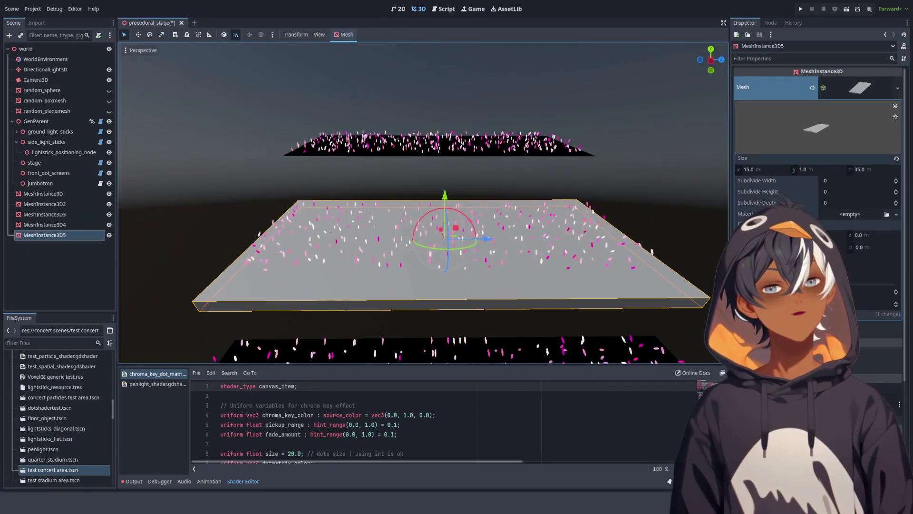
# Step: Resize the border mesh to 13 m wide and 37 m long
pyautogui.moveTo(399, 190)
pyautogui.mouseDown()
pyautogui.moveTo(382, 170)
pyautogui.moveTo(309, 177)
pyautogui.moveTo(402, 252)
pyautogui.moveTo(378, 247)
pyautogui.moveTo(434, 161)
pyautogui.mouseUp()
pyautogui.scroll(-5, 430, 158)
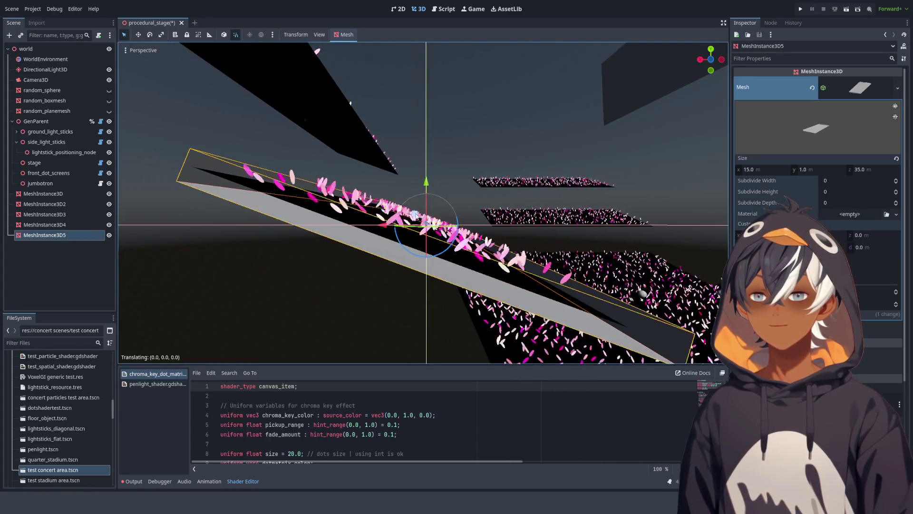
pyautogui.moveTo(419, 167)
pyautogui.mouseDown()
pyautogui.moveTo(268, 252)
pyautogui.moveTo(495, 209)
pyautogui.mouseUp()
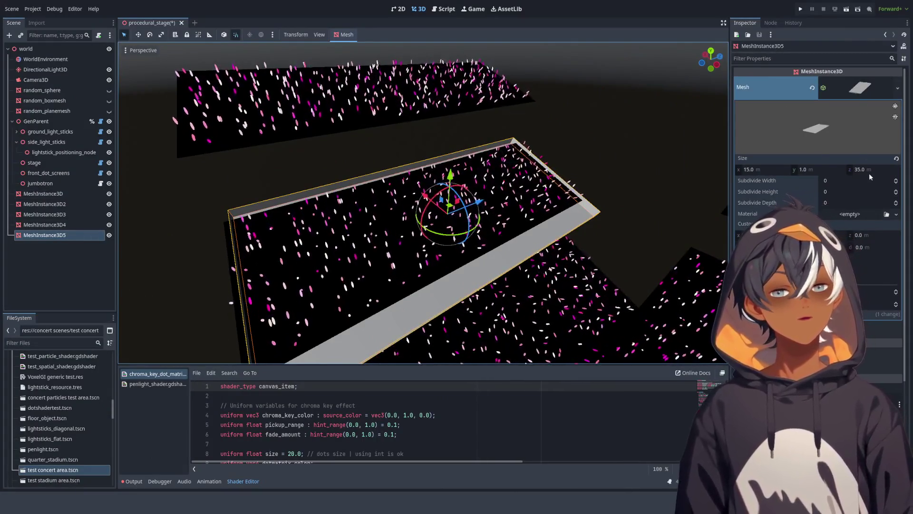
pyautogui.click(763, 169)
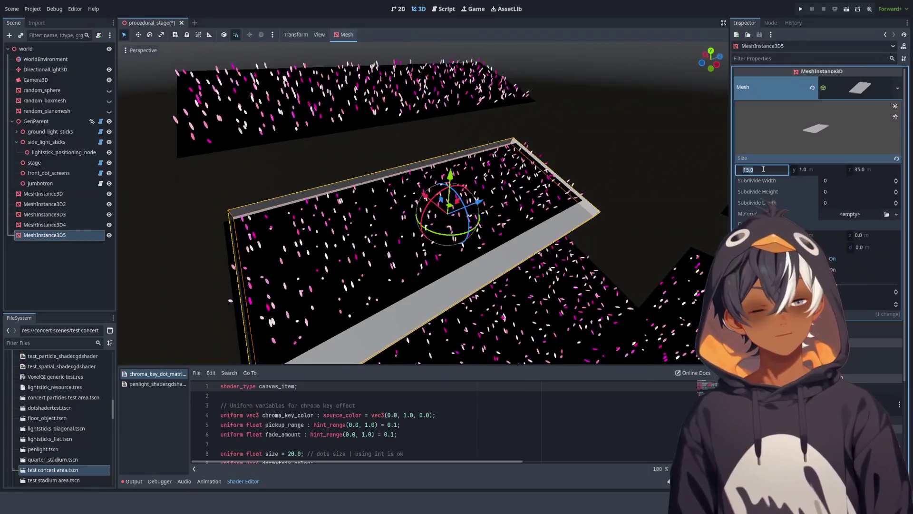
pyautogui.write('14')
pyautogui.press('Return')
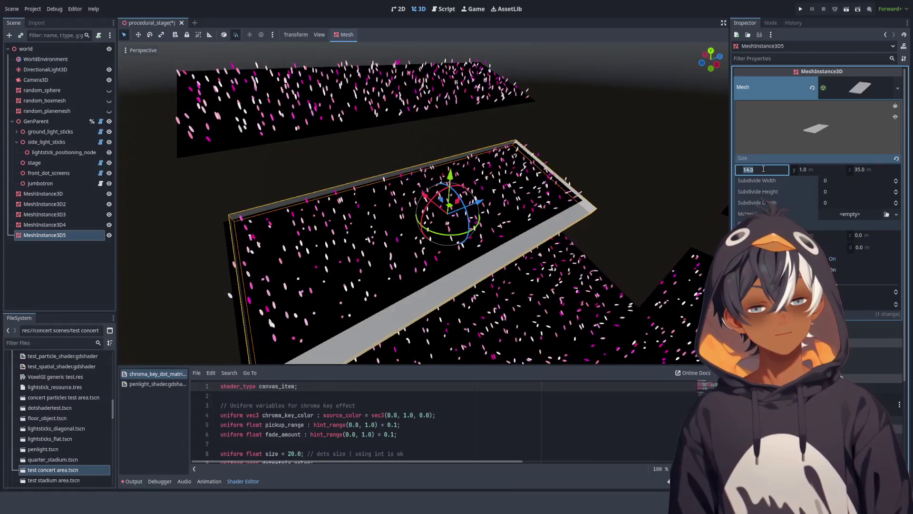
pyautogui.press('Return')
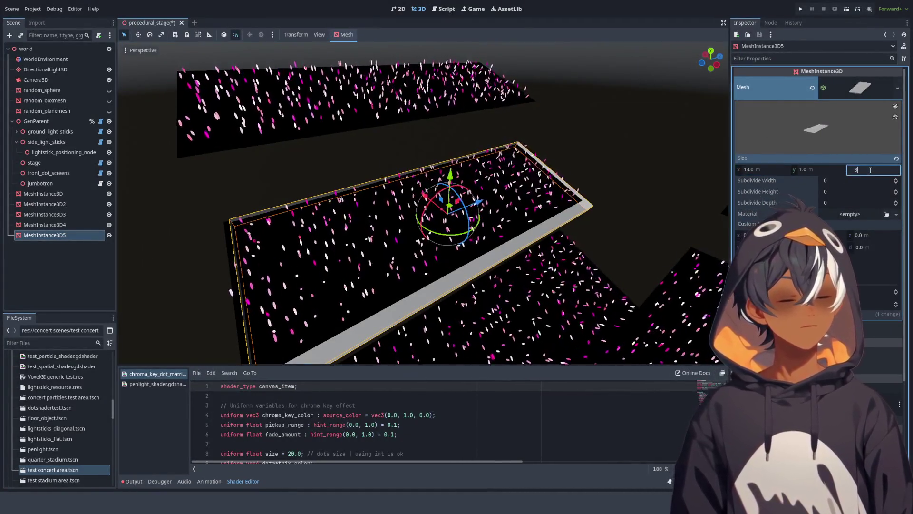
pyautogui.write('7')
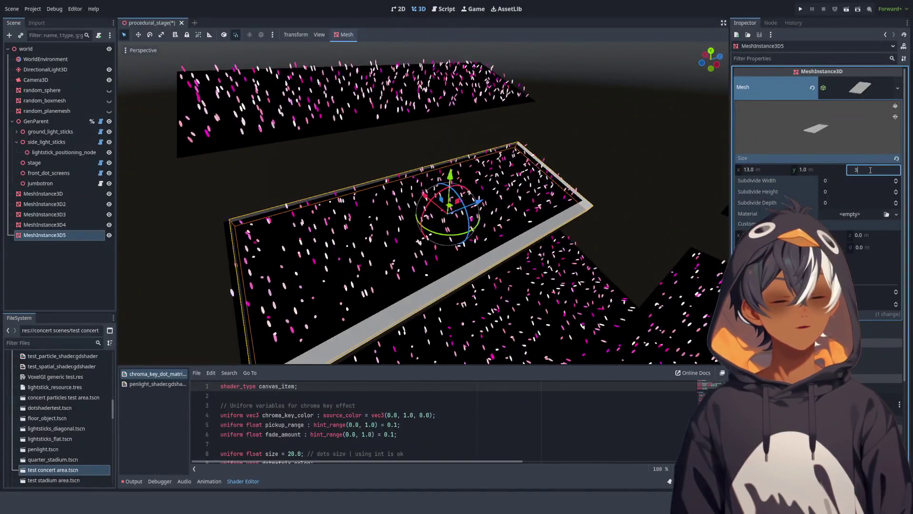
pyautogui.press('Return')
# Step: Nudge MeshInstance3D5 slightly along its axis into place around the stage plane
pyautogui.moveTo(436, 180)
pyautogui.mouseDown()
pyautogui.moveTo(415, 132)
pyautogui.moveTo(390, 124)
pyautogui.moveTo(315, 161)
pyautogui.moveTo(390, 155)
pyautogui.moveTo(457, 222)
pyautogui.moveTo(552, 194)
pyautogui.moveTo(562, 172)
pyautogui.moveTo(563, 179)
pyautogui.moveTo(502, 176)
pyautogui.moveTo(600, 137)
pyautogui.moveTo(463, 184)
pyautogui.moveTo(467, 249)
pyautogui.moveTo(476, 203)
pyautogui.moveTo(495, 175)
pyautogui.moveTo(409, 127)
pyautogui.moveTo(419, 133)
pyautogui.mouseUp()
pyautogui.click(322, 164)
pyautogui.scroll(-2, 472, 219)
pyautogui.click(477, 197)
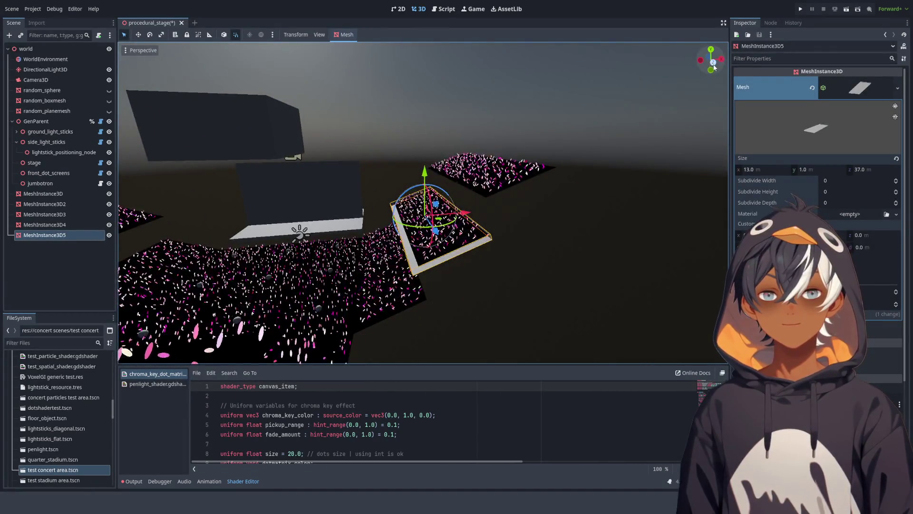
pyautogui.click(718, 62)
pyautogui.scroll(3, 432, 210)
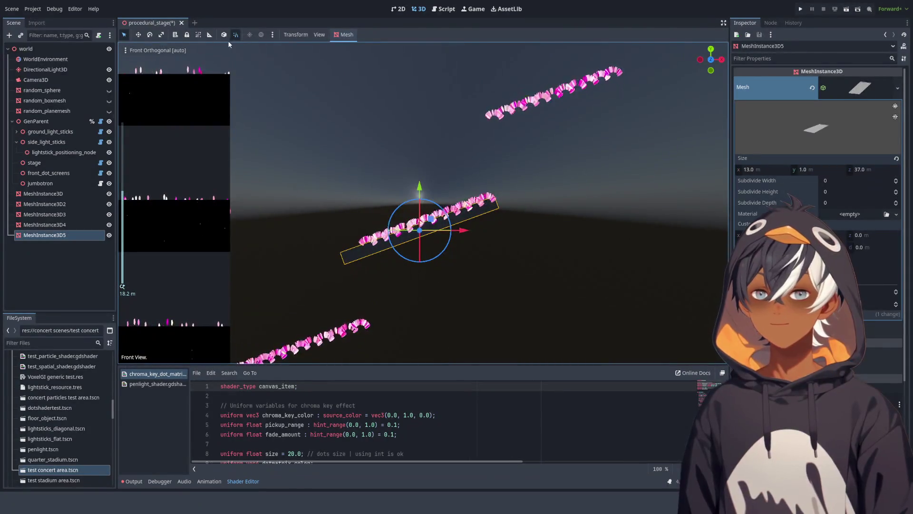
pyautogui.hotkey('shift', 'f')
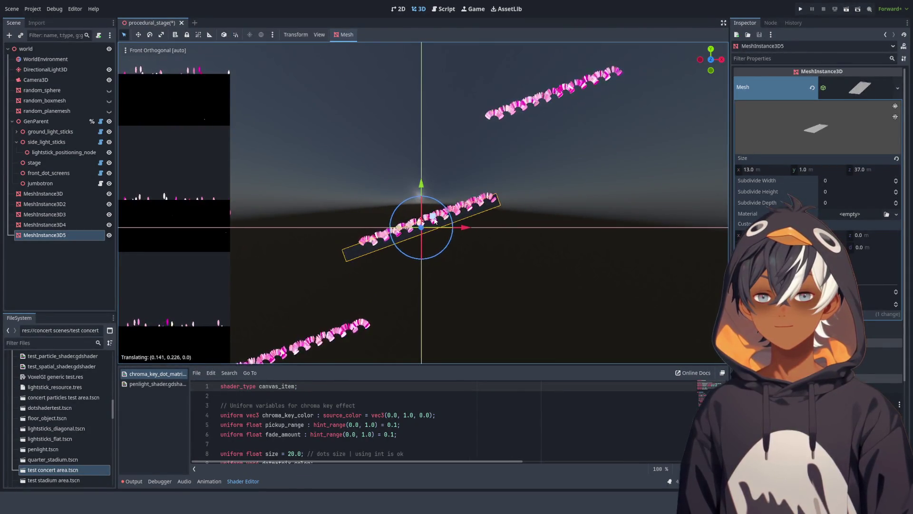
pyautogui.press('s')
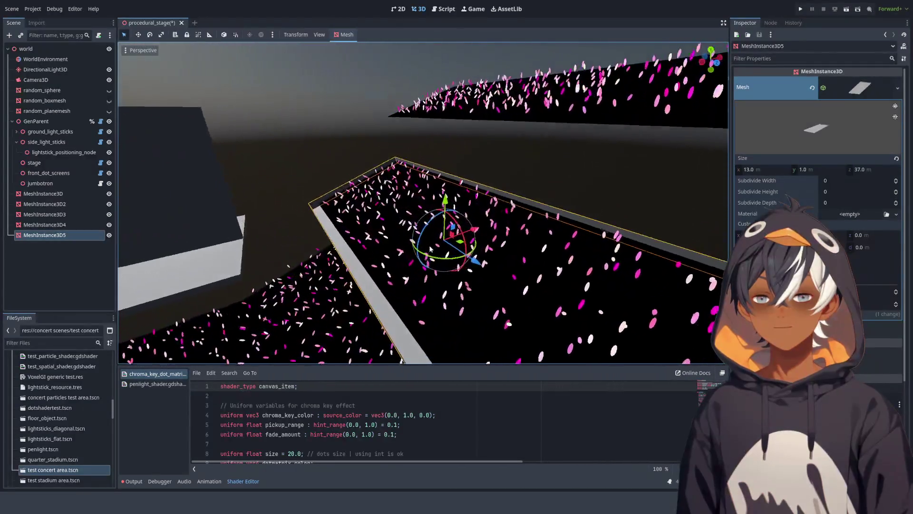
pyautogui.hotkey('shift', 'f')
pyautogui.scroll(3, 451, 200)
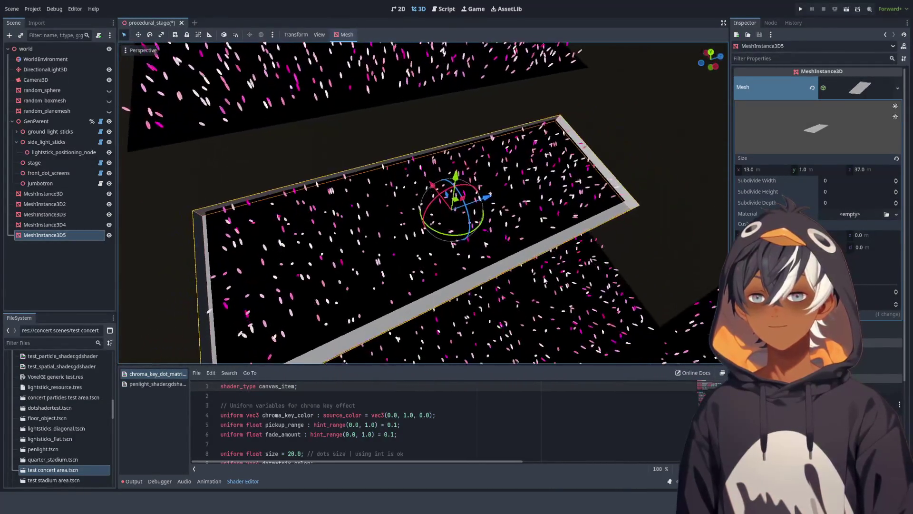
pyautogui.moveTo(451, 200); pyautogui.dragTo(448, 192)
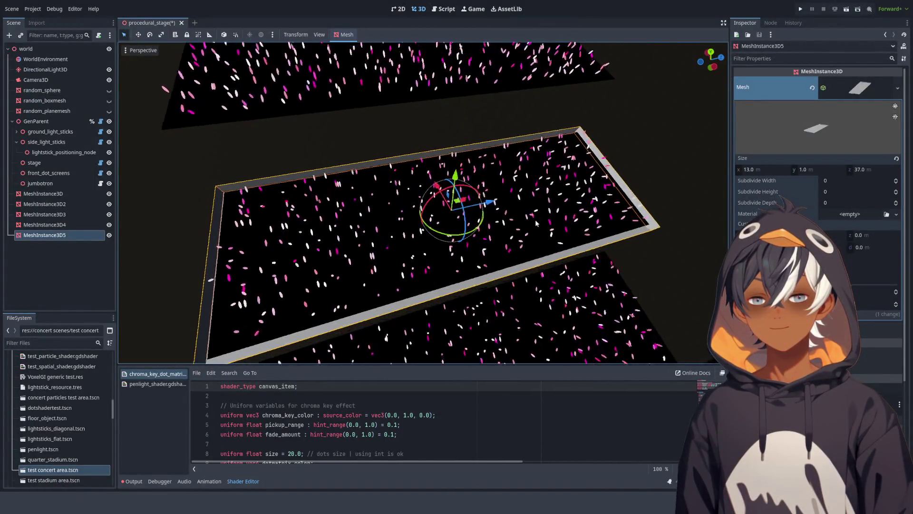
pyautogui.press('KP_2')
pyautogui.press('KP_2')
pyautogui.scroll(-5, 841, 201)
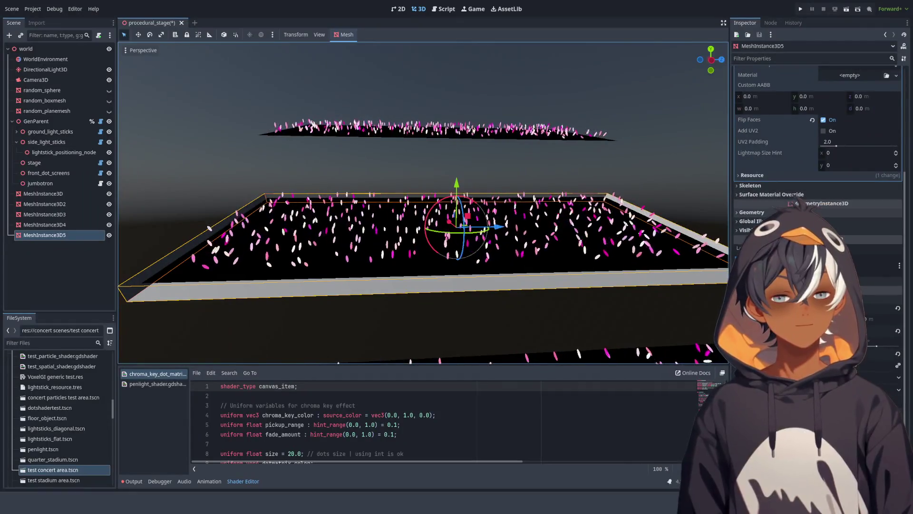
# Step: Add a new StandardMaterial3D on surface 0 of the border mesh with a cyan albedo
pyautogui.click(815, 193)
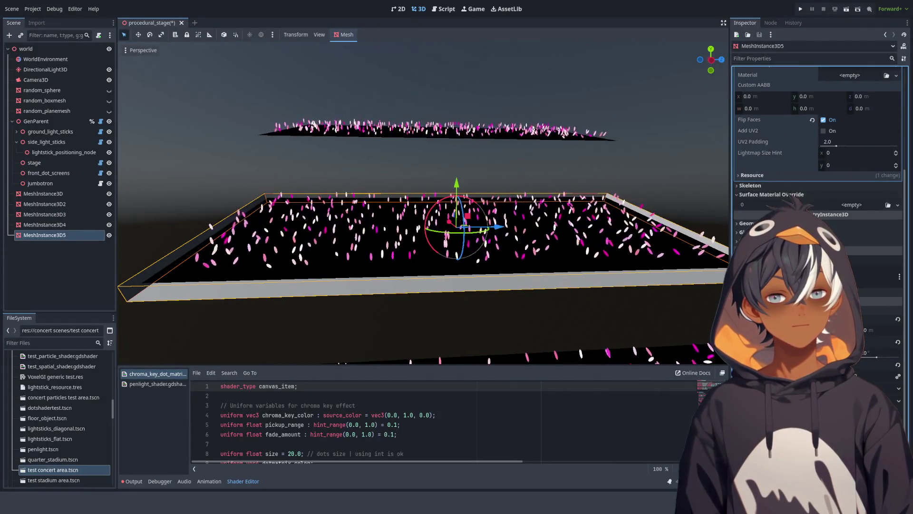
pyautogui.click(859, 215)
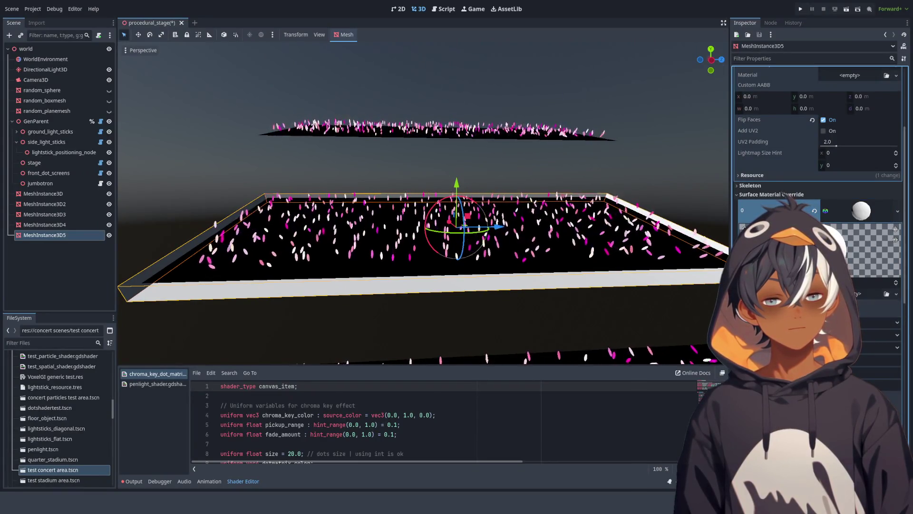
pyautogui.scroll(-5, 818, 172)
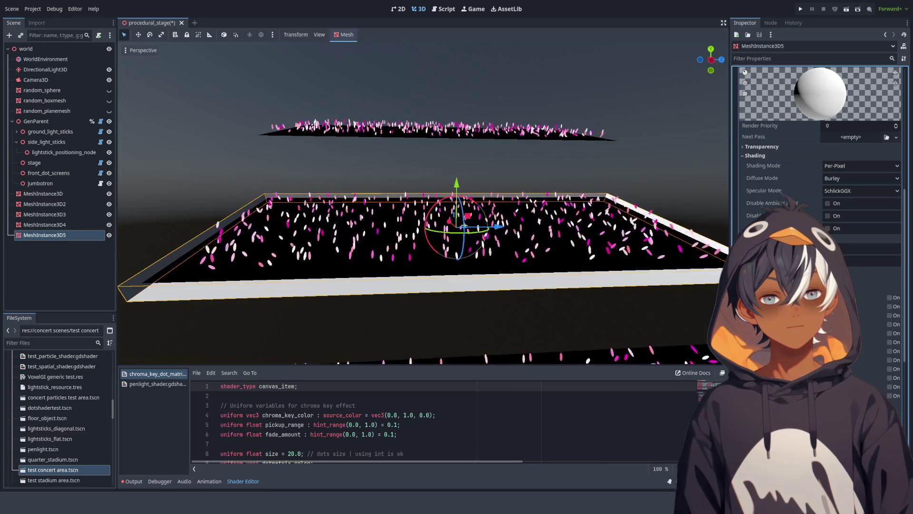
pyautogui.click(899, 271)
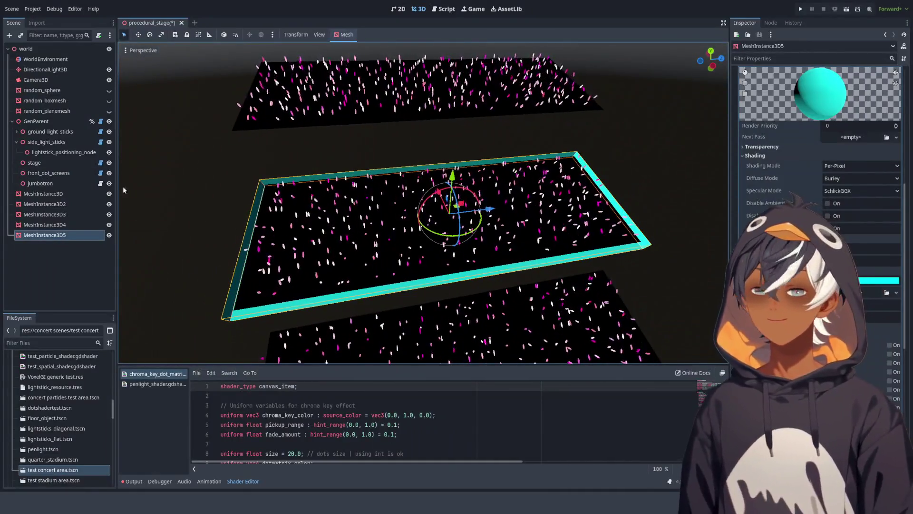
pyautogui.click(70, 260)
# Step: Delete MeshInstance3D5 from the scene
pyautogui.click(73, 226)
pyautogui.click(67, 234)
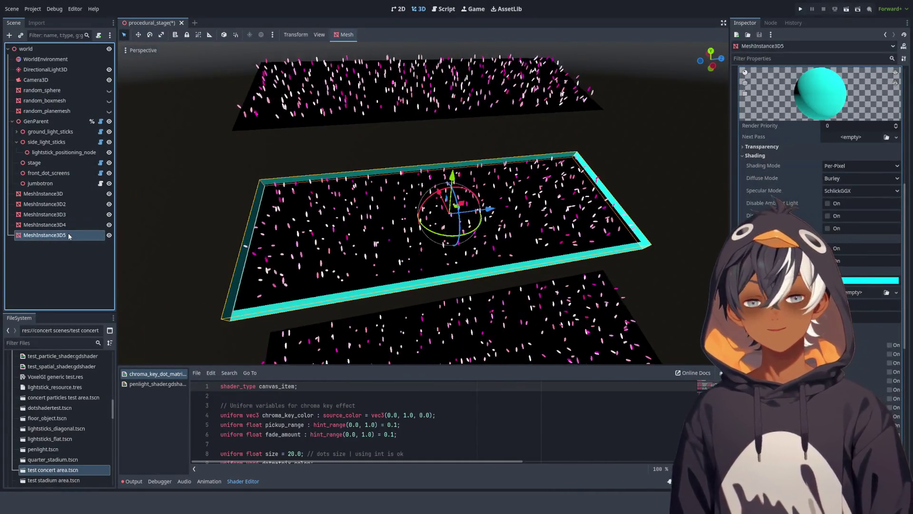
pyautogui.press('Delete')
# Step: Add parent, width, length parameters to spawn_plane_mesh_borders() in GenSideLightsticks.gd
pyautogui.click(444, 9)
pyautogui.scroll(-5, 428, 191)
pyautogui.click(423, 195)
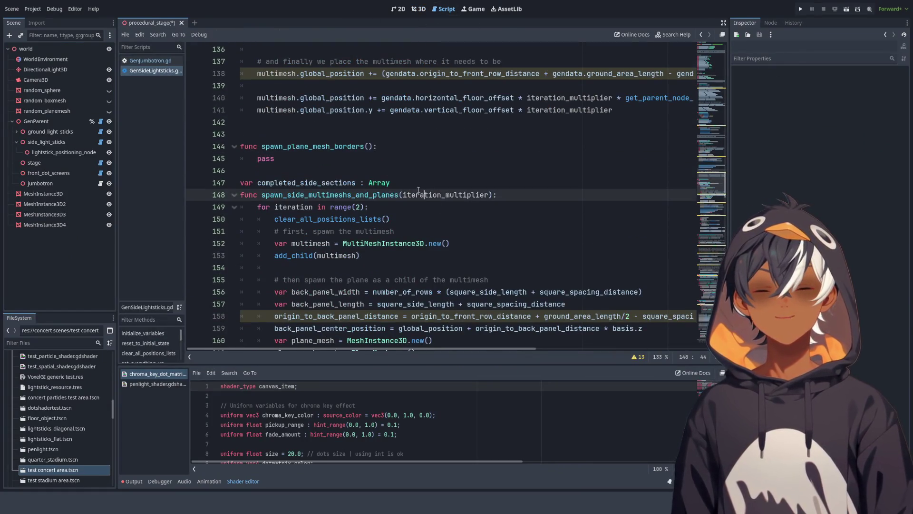
pyautogui.doubleClick(266, 158)
pyautogui.scroll(9, 404, 104)
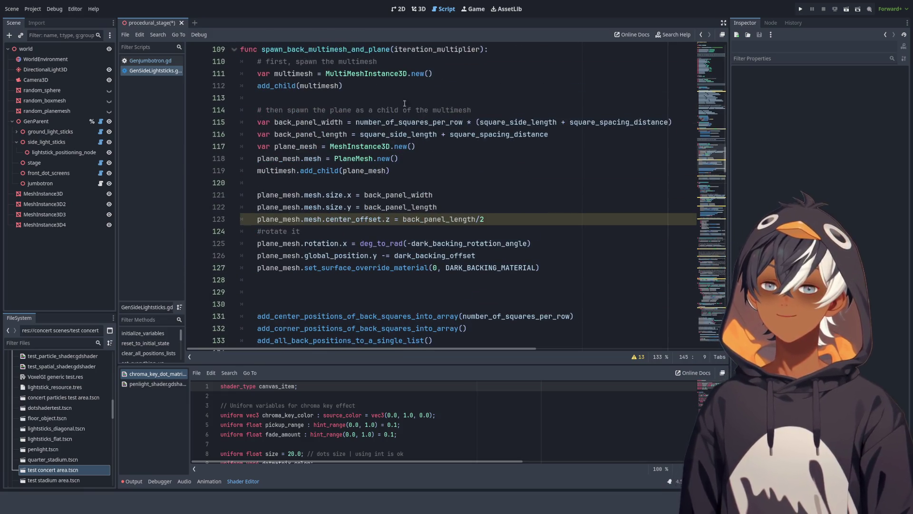
pyautogui.scroll(-5, 435, 98)
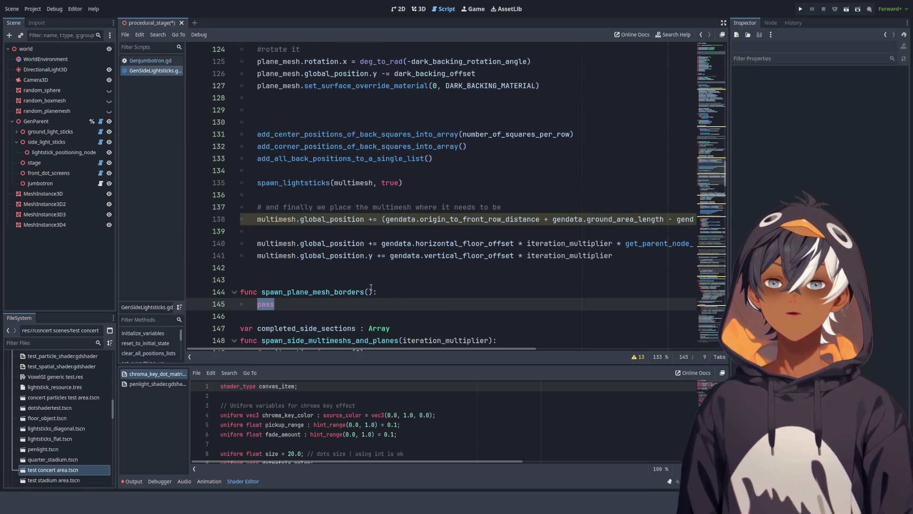
pyautogui.click(371, 289)
pyautogui.write('parent,')
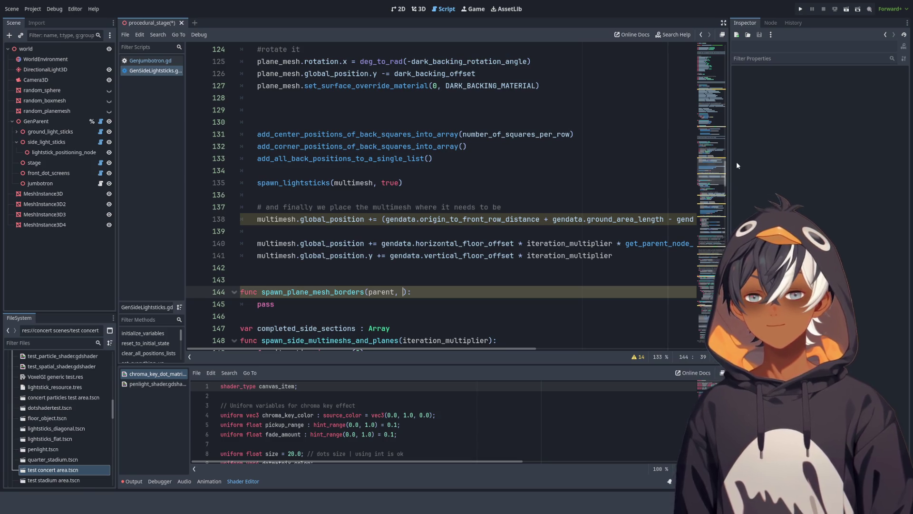
pyautogui.write('width, length')
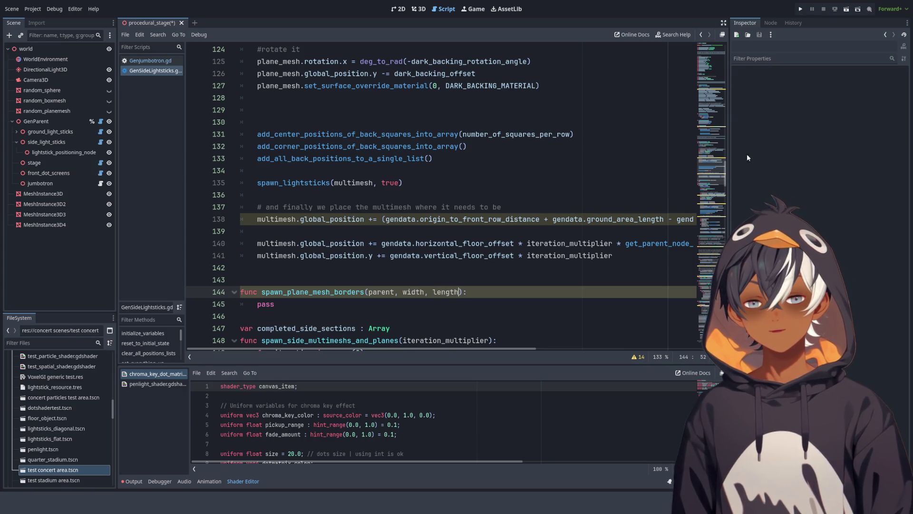
pyautogui.scroll(3, 399, 226)
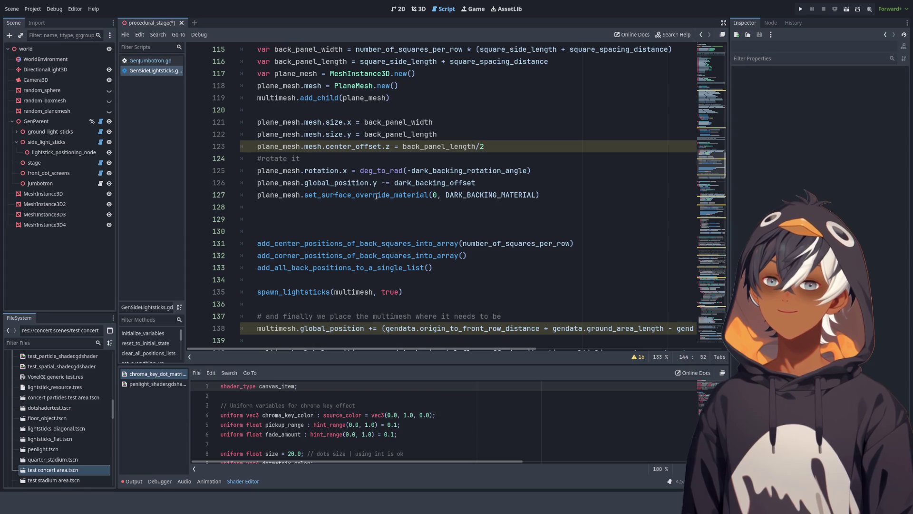
# Step: Paste a spawn_plane_mesh_borders call on line 129 and replace parent with multimesh
pyautogui.click(428, 218)
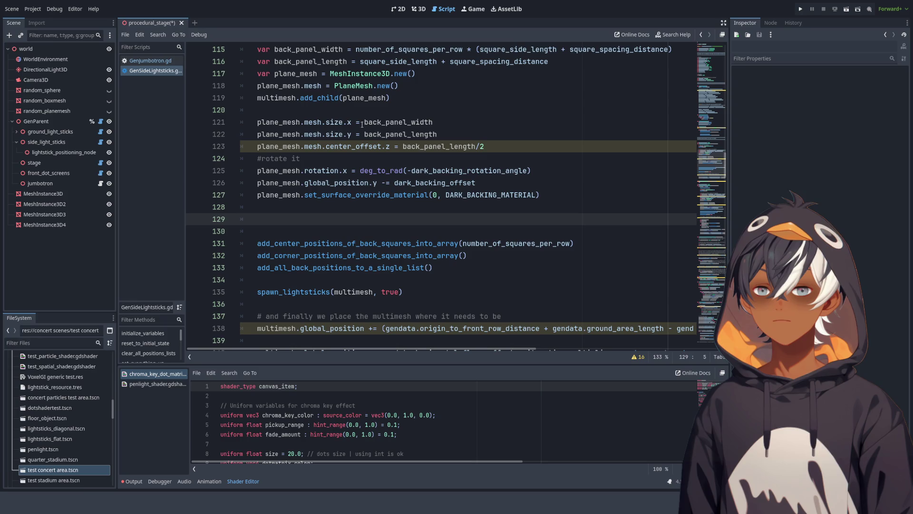
pyautogui.click(303, 182)
pyautogui.scroll(-5, 322, 233)
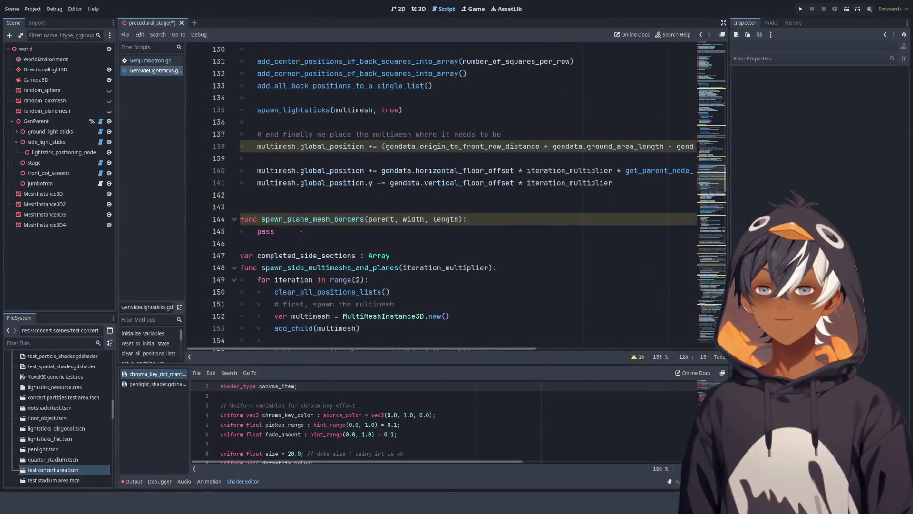
pyautogui.moveTo(262, 220)
pyautogui.mouseDown()
pyautogui.moveTo(473, 220)
pyautogui.moveTo(463, 219)
pyautogui.mouseUp()
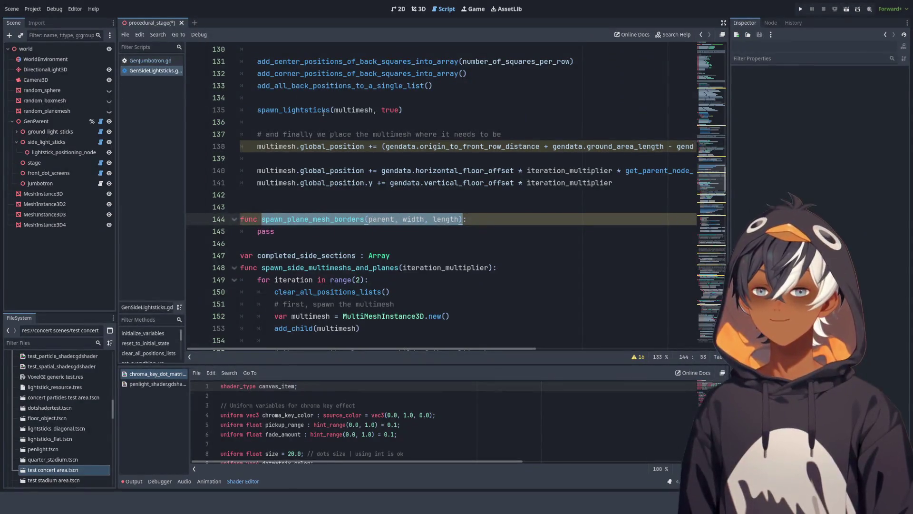
pyautogui.hotkey('ctrl', 'c')
pyautogui.scroll(4, 323, 113)
pyautogui.click(475, 184)
pyautogui.hotkey('ctrl', 'v')
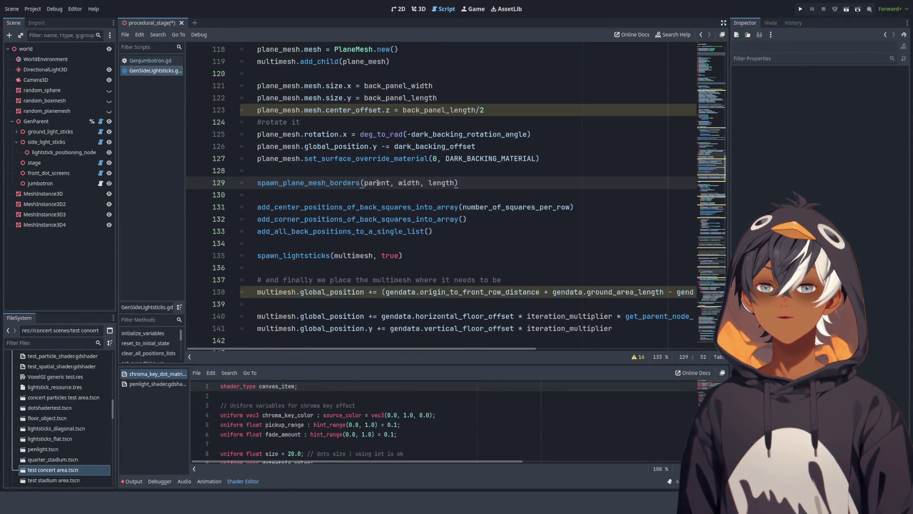
pyautogui.doubleClick(378, 183)
pyautogui.scroll(3, 444, 141)
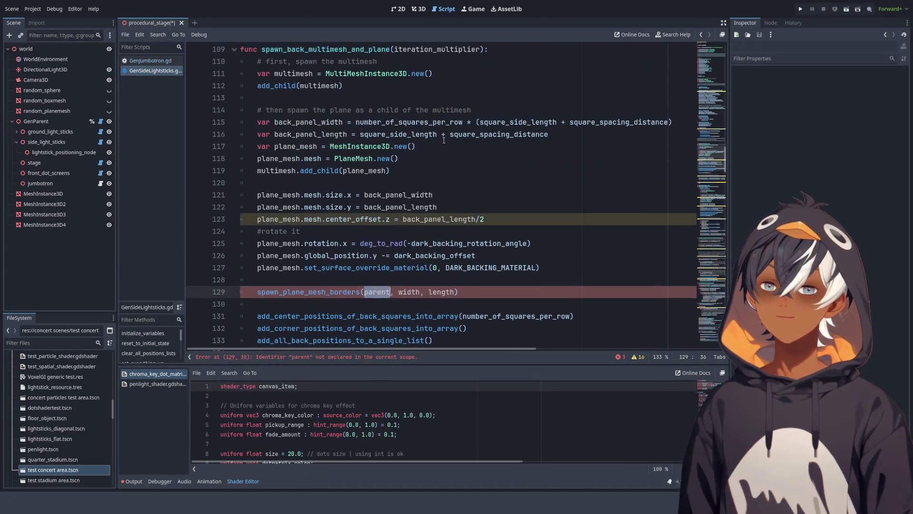
pyautogui.scroll(2, 345, 129)
pyautogui.doubleClick(294, 146)
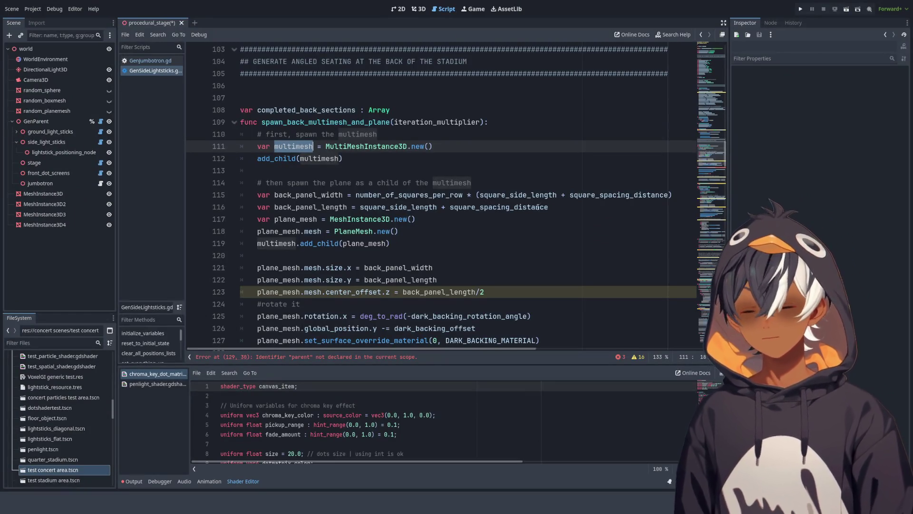
pyautogui.scroll(-4, 333, 180)
pyautogui.click(374, 219)
pyautogui.doubleClick(374, 219)
pyautogui.hotkey('ctrl', 'v')
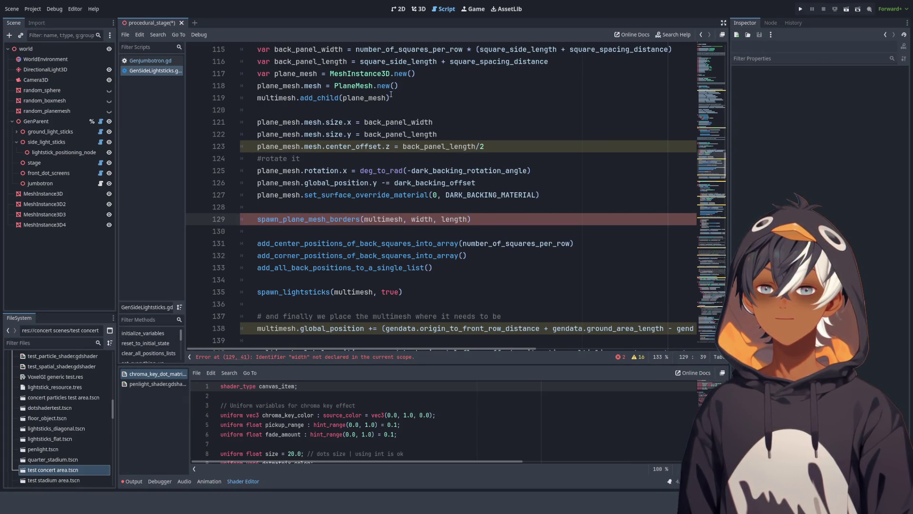
# Step: Replace width and length with plane_mesh.mesh.size.x and plane_mesh.mesh.size.y
pyautogui.doubleClick(414, 122)
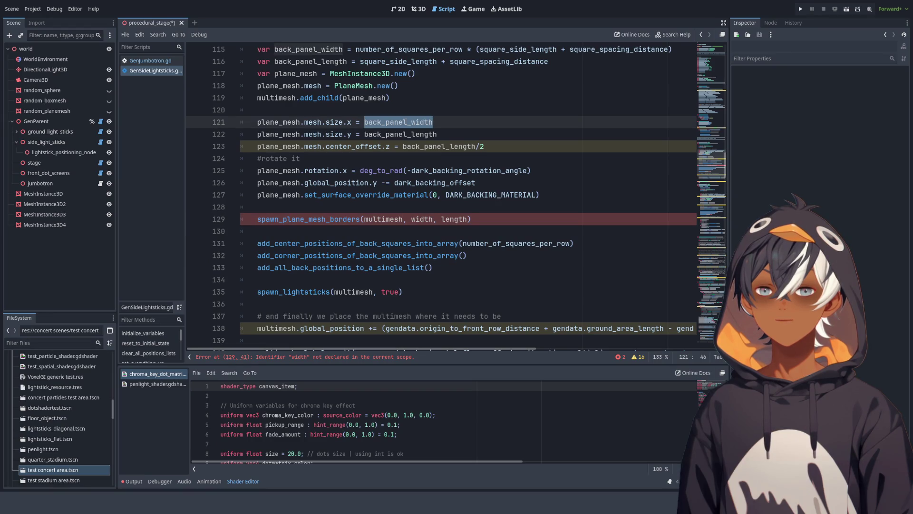
pyautogui.scroll(2, 452, 117)
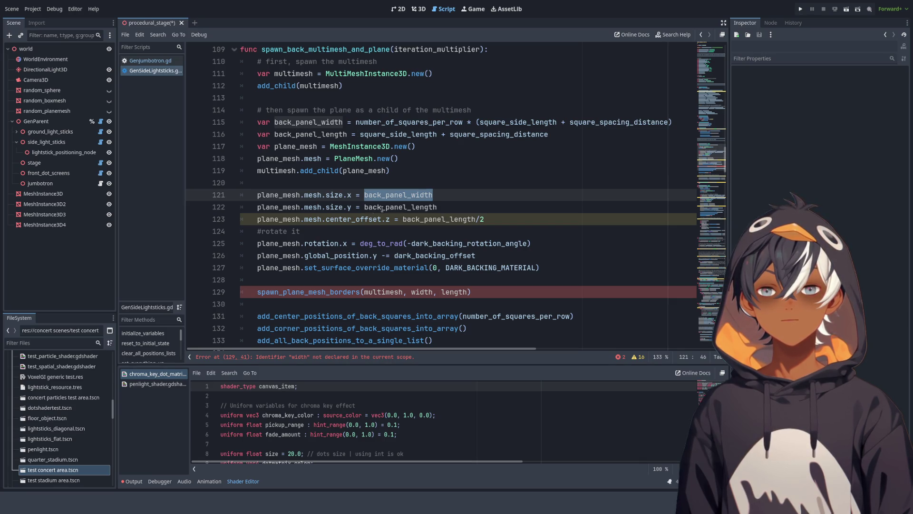
pyautogui.scroll(-1, 382, 210)
pyautogui.doubleClick(405, 159)
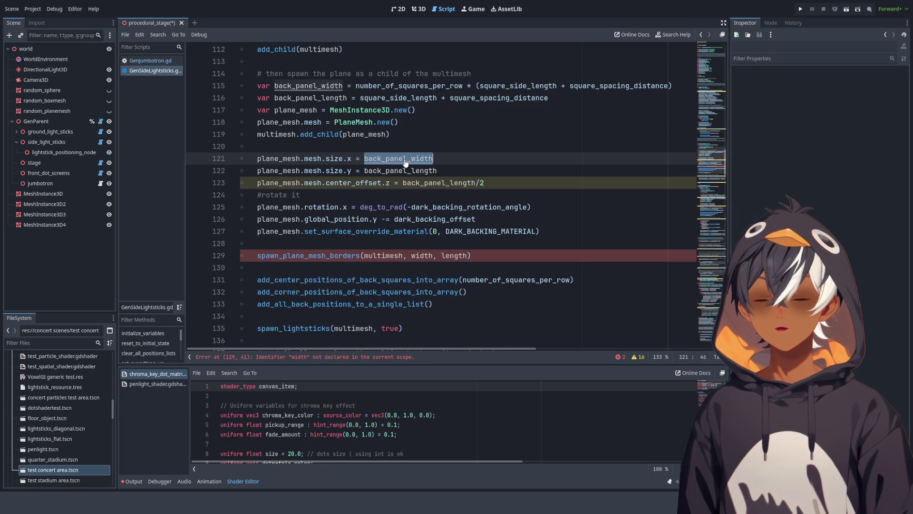
pyautogui.doubleClick(422, 256)
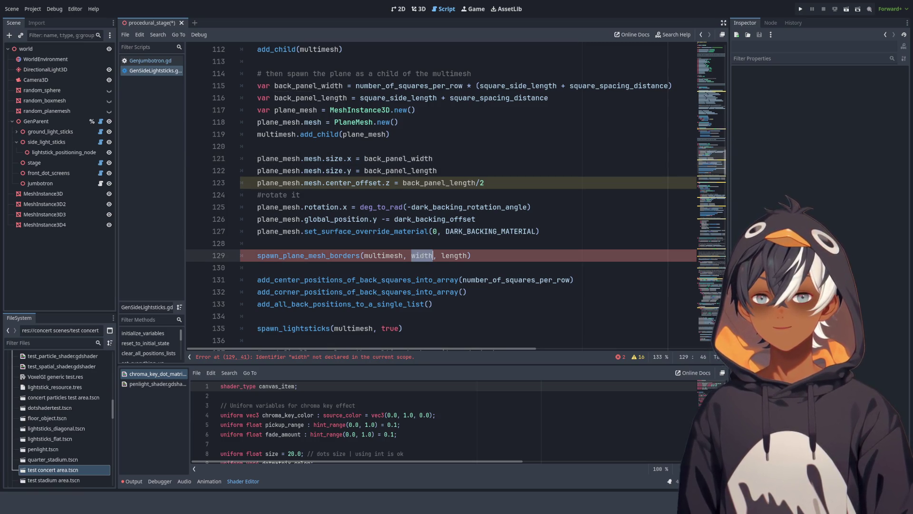
pyautogui.click(412, 158)
pyautogui.doubleClick(413, 158)
pyautogui.moveTo(273, 158); pyautogui.dragTo(351, 158)
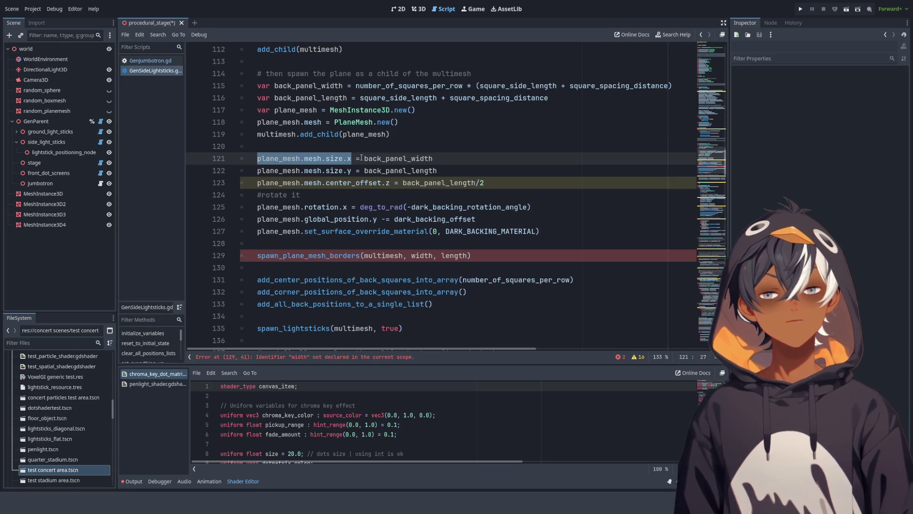
pyautogui.doubleClick(421, 256)
pyautogui.hotkey('ctrl', 'v')
pyautogui.moveTo(258, 171)
pyautogui.mouseDown()
pyautogui.moveTo(438, 171)
pyautogui.moveTo(353, 170)
pyautogui.mouseUp()
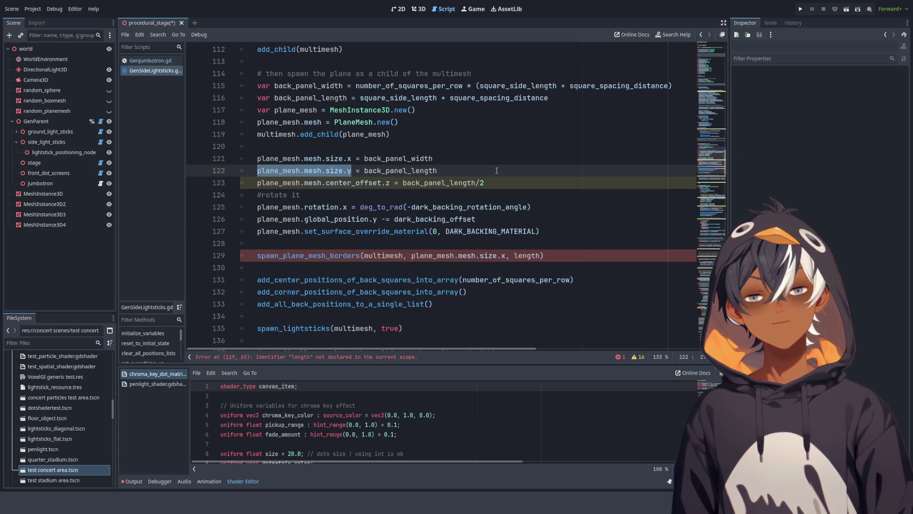
pyautogui.doubleClick(526, 256)
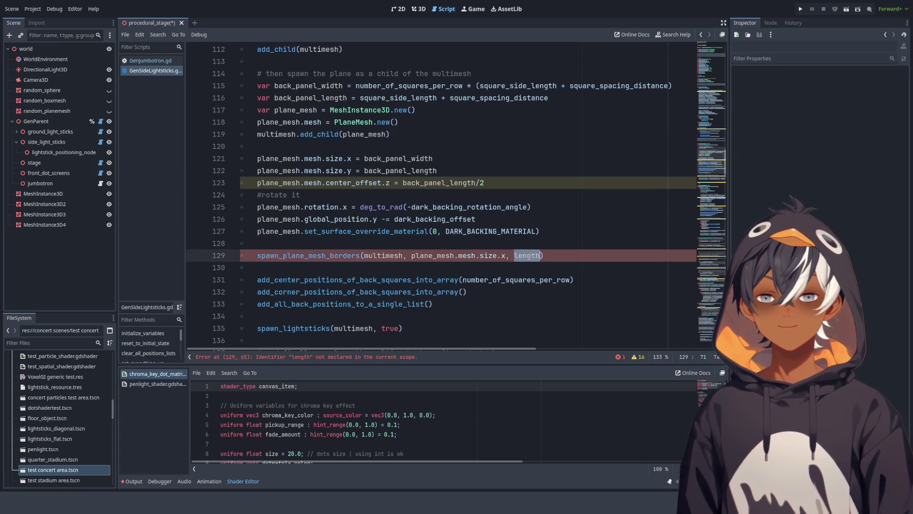
pyautogui.hotkey('ctrl', 'v')
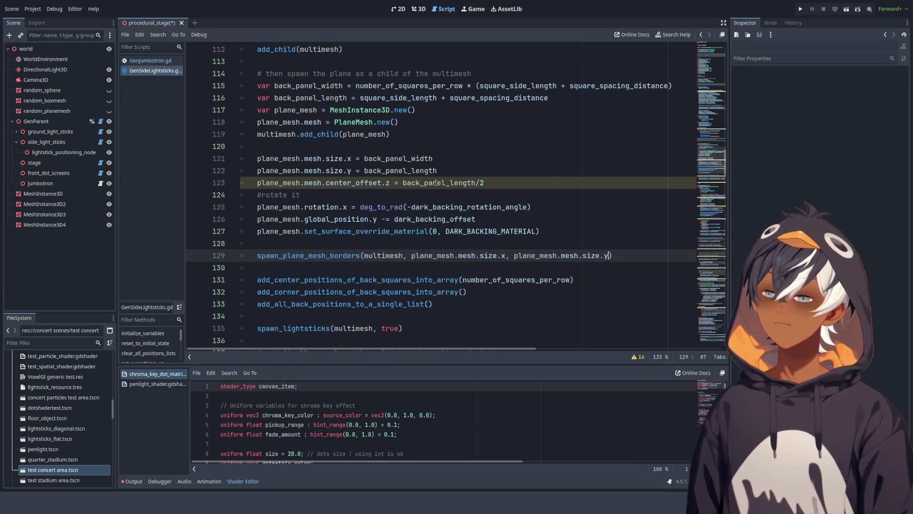
pyautogui.scroll(-3, 355, 218)
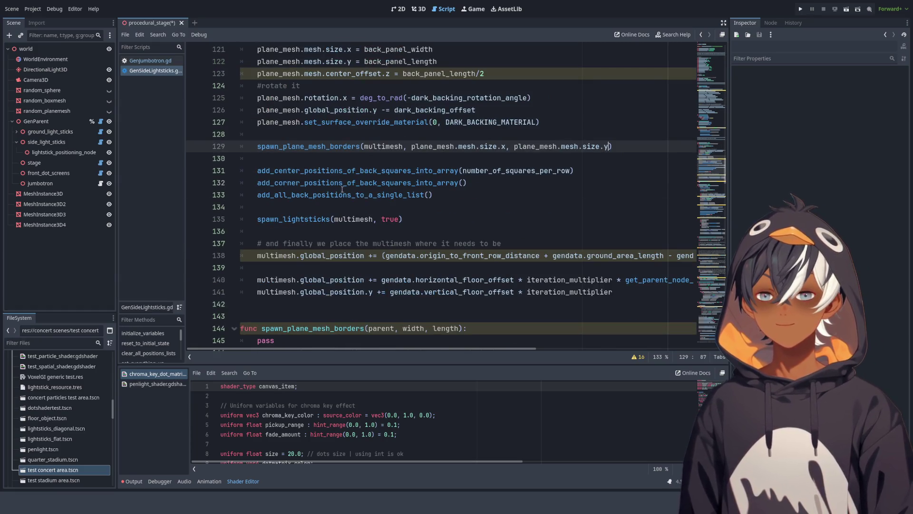
pyautogui.scroll(-3, 399, 204)
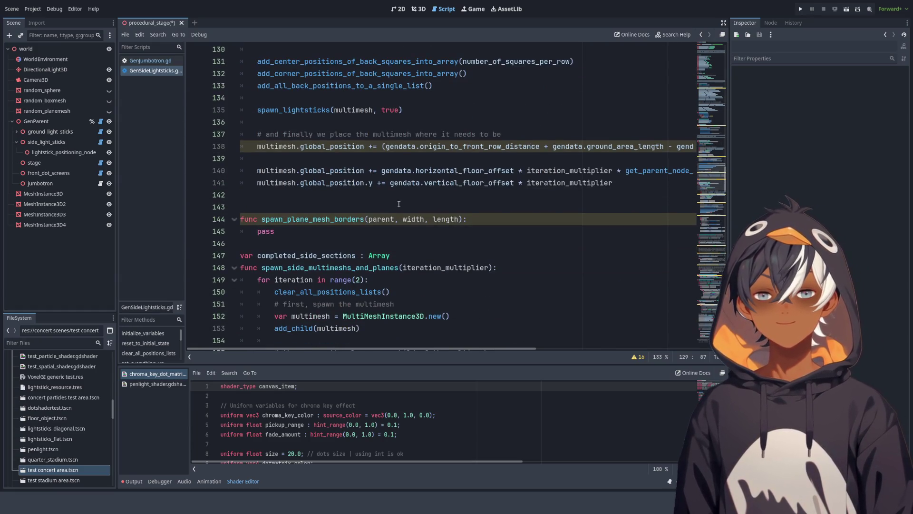
# Step: Replace pass on line 145 with a placeholder line, save the script, and go to the 3D view
pyautogui.doubleClick(420, 229)
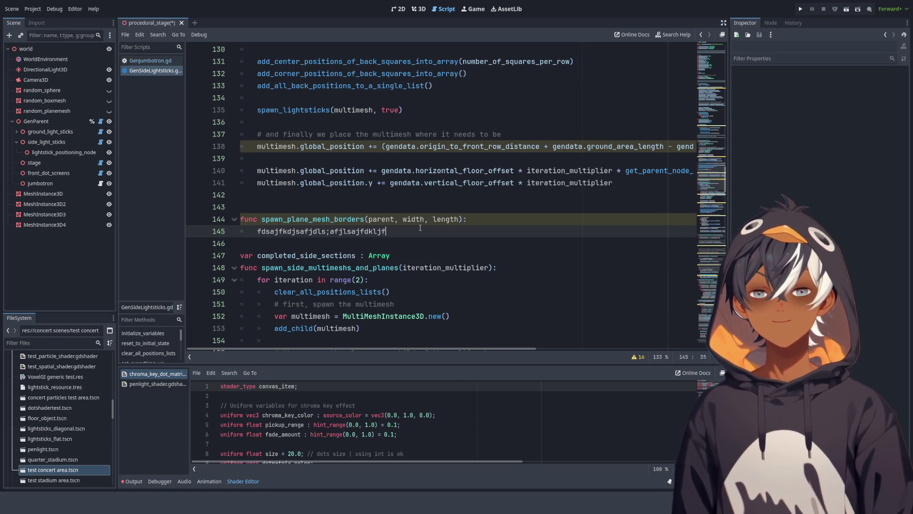
pyautogui.write('fdsajfkdjsafjdls;afjlsajfdkljfsdsjafls')
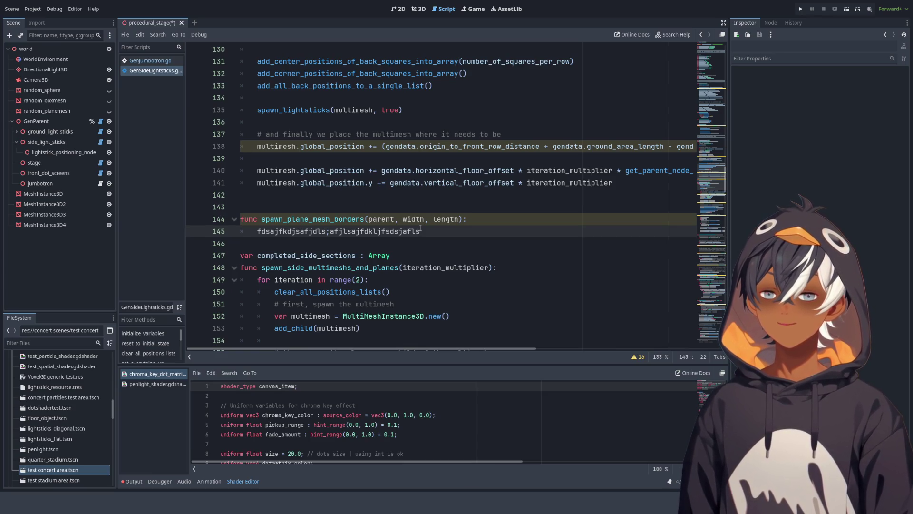
pyautogui.press('BackSpace')
pyautogui.write(';')
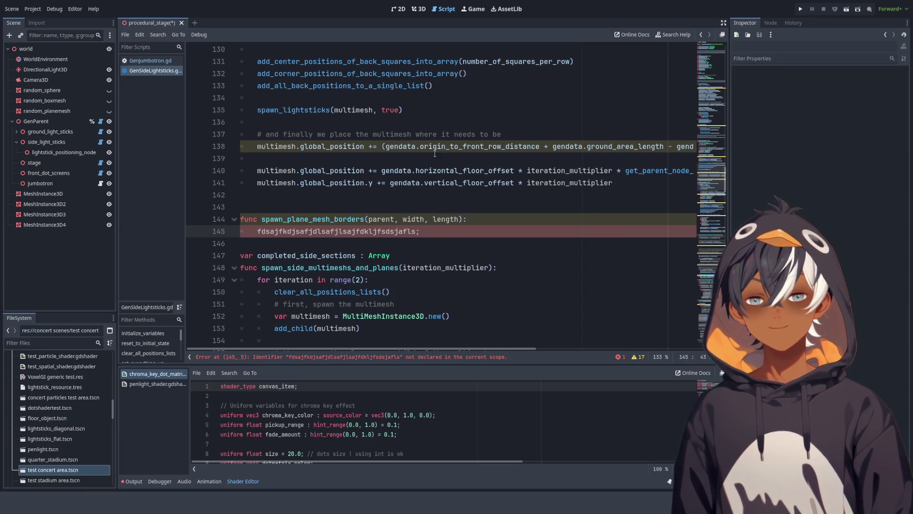
pyautogui.click(514, 220)
pyautogui.press('Return')
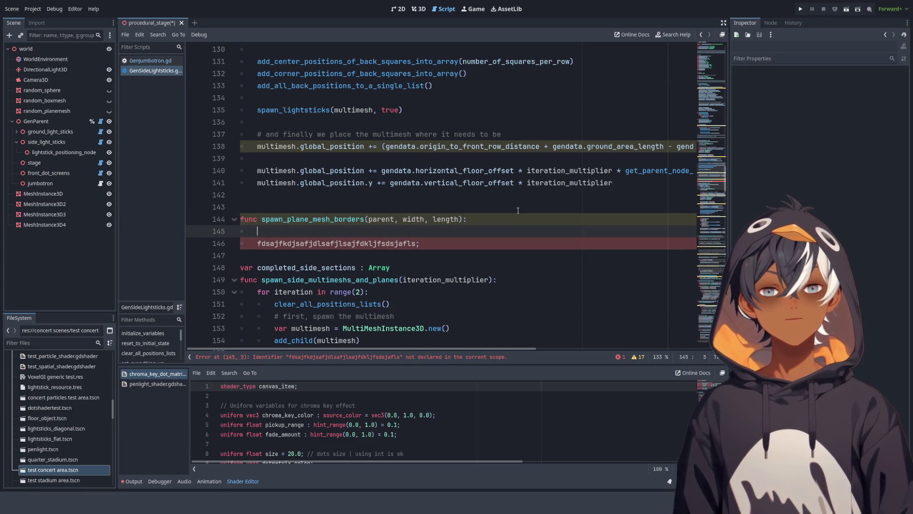
pyautogui.hotkey('ctrl', 's')
pyautogui.moveTo(464, 247)
pyautogui.mouseDown()
pyautogui.moveTo(249, 229)
pyautogui.moveTo(256, 234)
pyautogui.mouseUp()
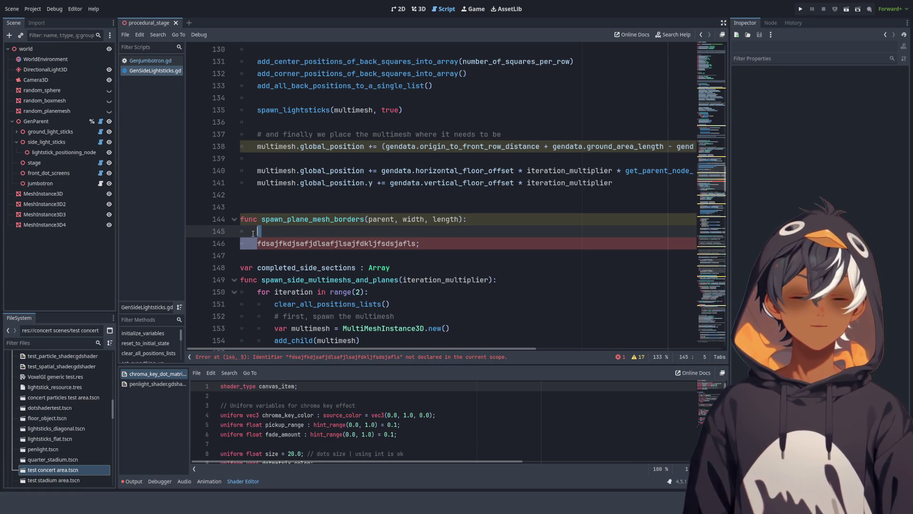
pyautogui.press('BackSpace')
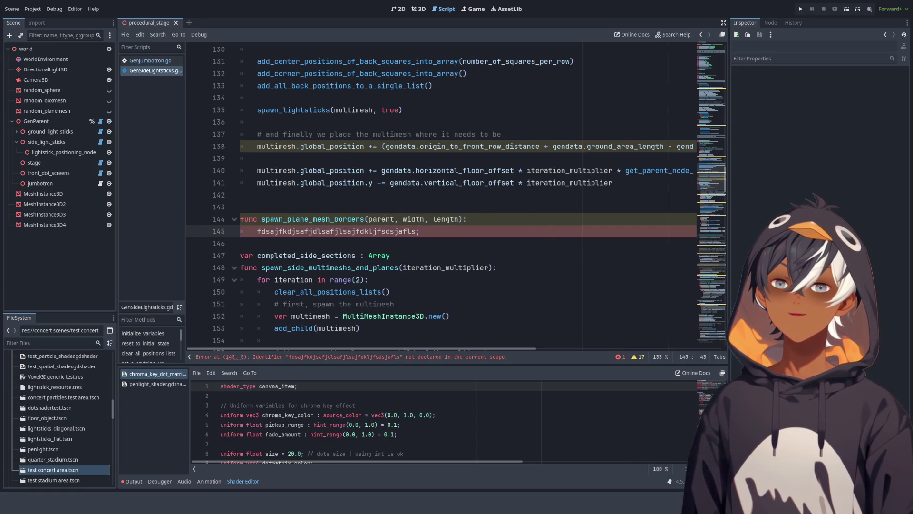
pyautogui.moveTo(369, 220); pyautogui.dragTo(476, 216)
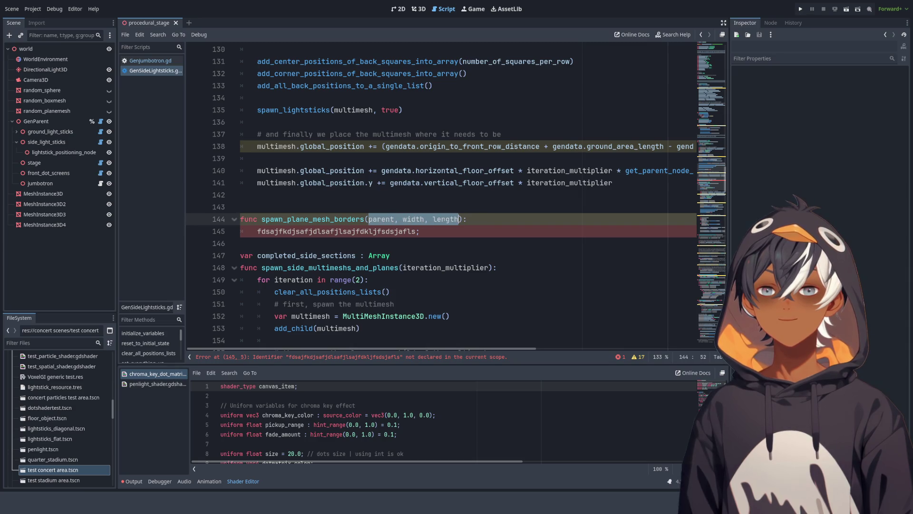
pyautogui.click(383, 210)
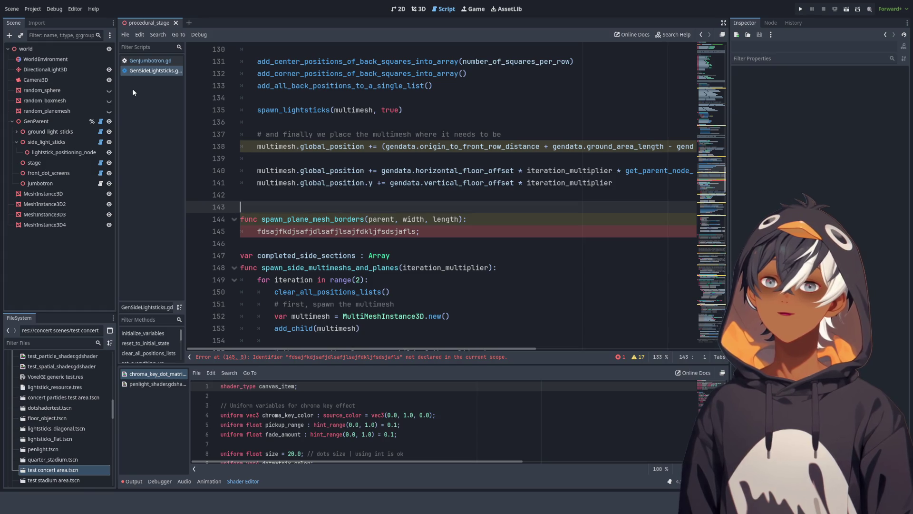
pyautogui.moveTo(442, 234); pyautogui.dragTo(279, 232)
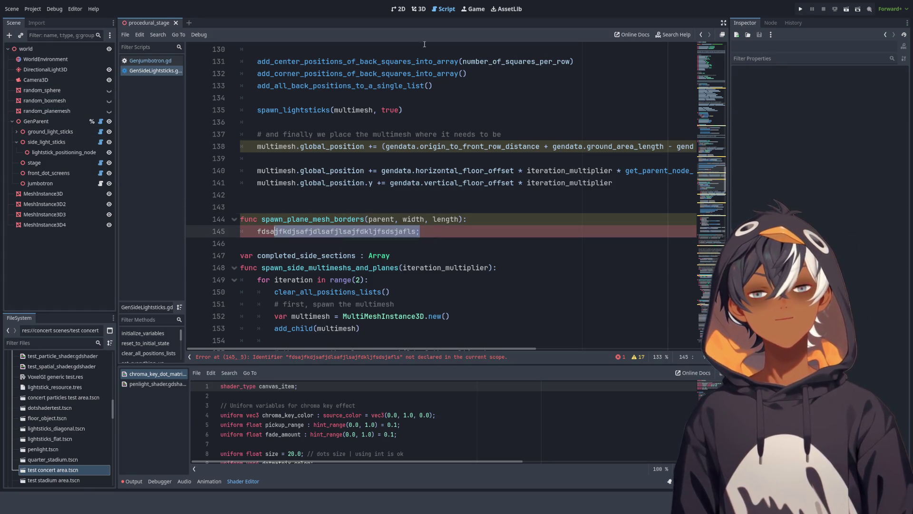
pyautogui.click(420, 11)
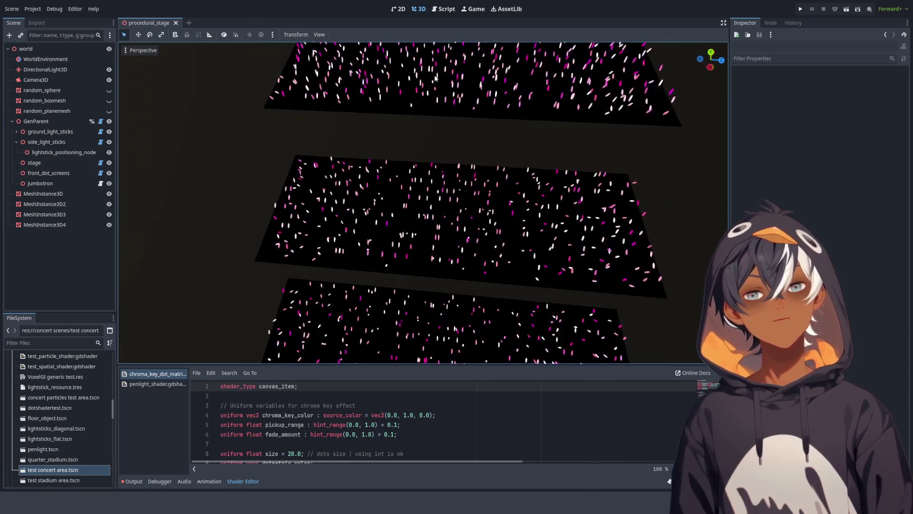
# Step: Orbit low and close around the lightstick planes, then return to GenSideLightsticks.gd
pyautogui.scroll(-5, 539, 83)
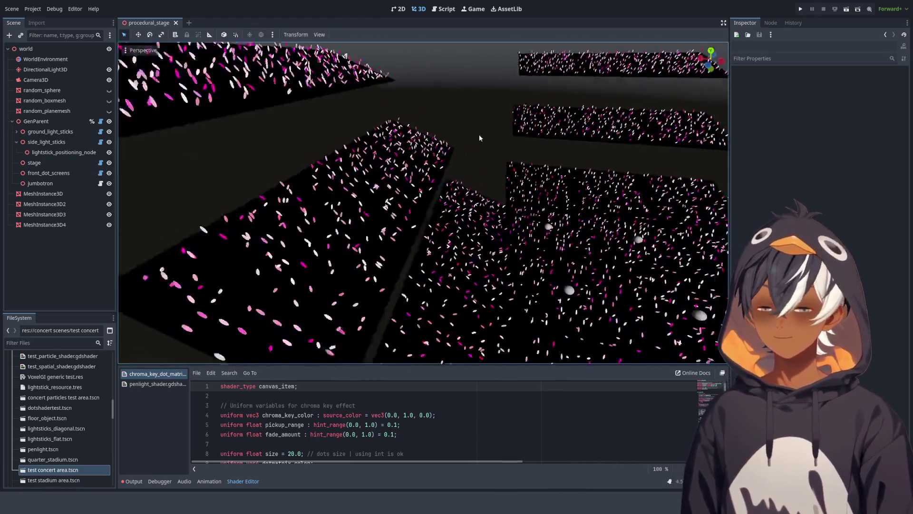
pyautogui.moveTo(349, 156)
pyautogui.mouseDown()
pyautogui.moveTo(419, 143)
pyautogui.moveTo(552, 85)
pyautogui.moveTo(555, 163)
pyautogui.moveTo(474, 137)
pyautogui.moveTo(434, 157)
pyautogui.moveTo(361, 147)
pyautogui.moveTo(438, 168)
pyautogui.moveTo(447, 157)
pyautogui.moveTo(459, 163)
pyautogui.moveTo(393, 164)
pyautogui.moveTo(446, 190)
pyautogui.mouseUp()
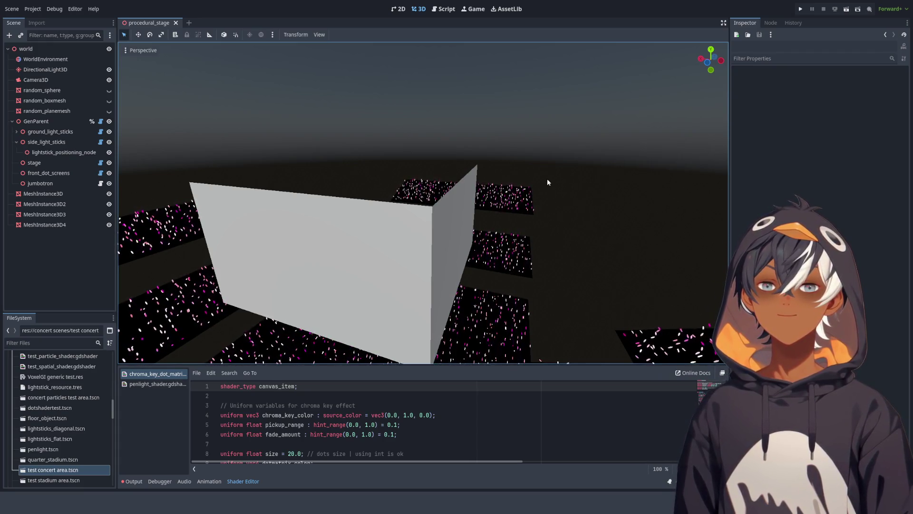
pyautogui.click(444, 9)
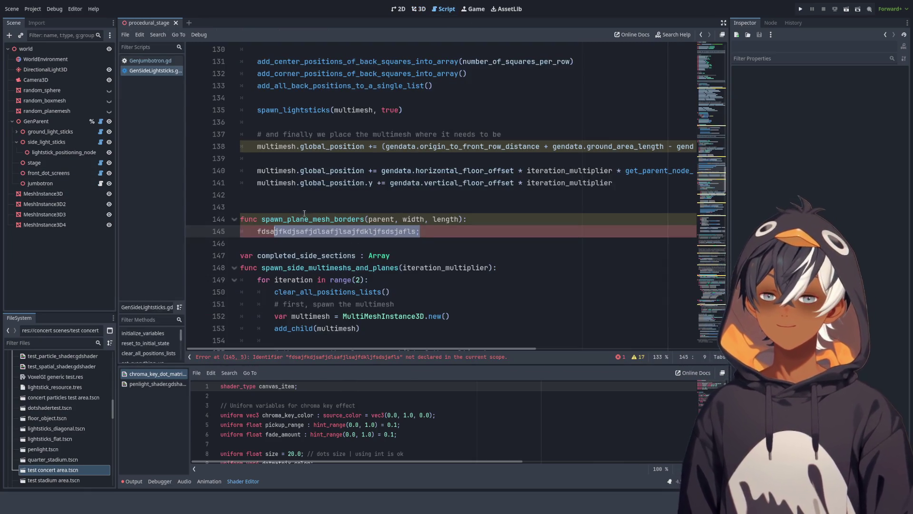
# Step: Add a '#TODO: this' comment on line 143 and save the script
pyautogui.click(277, 212)
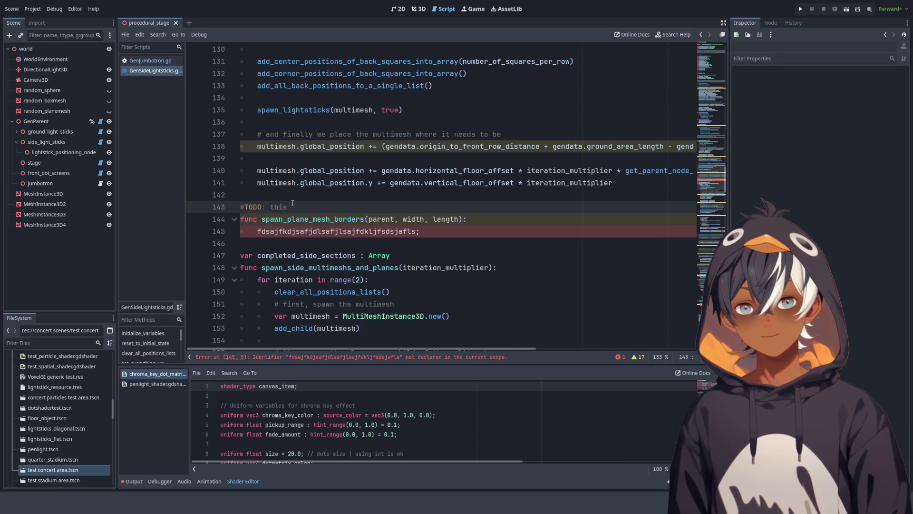
pyautogui.hotkey('ctrl', 's')
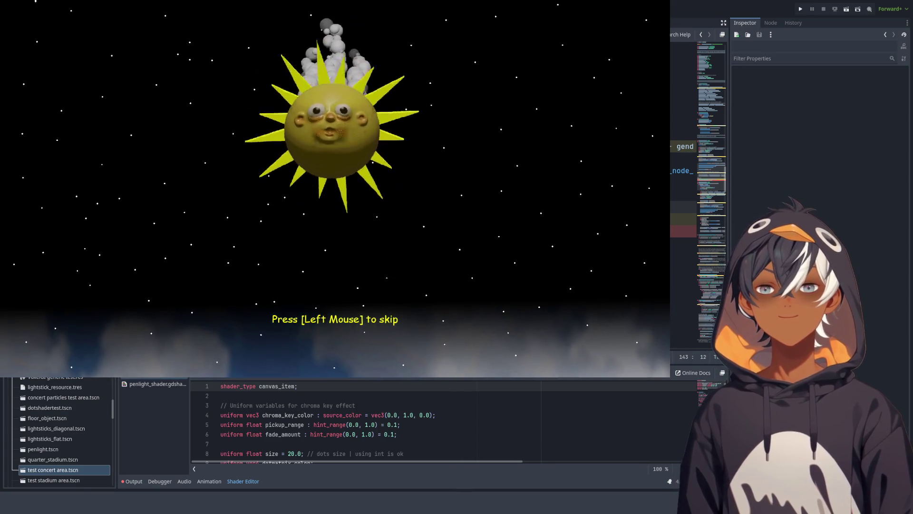
# Step: Skip the cutscene to the Game Over screen (3,601 highscore) and stop the running game with F8
pyautogui.click(278, 82)
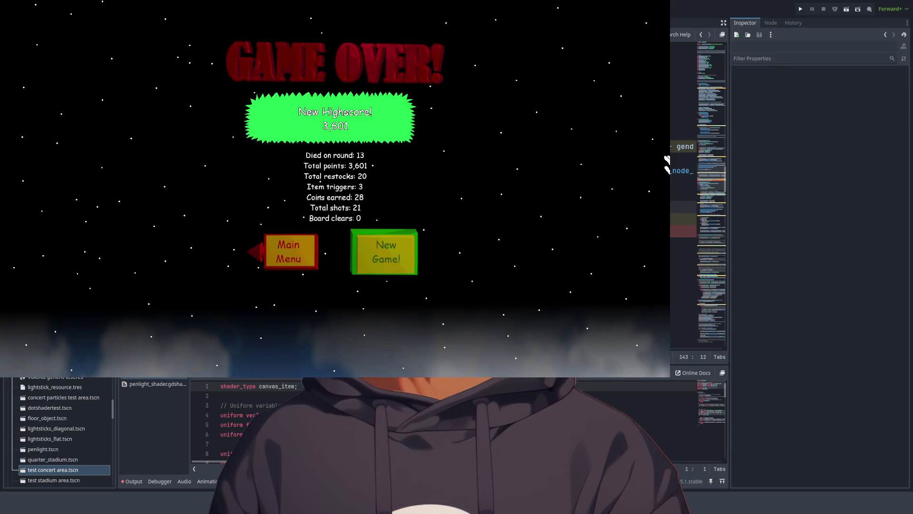
pyautogui.press('F8')
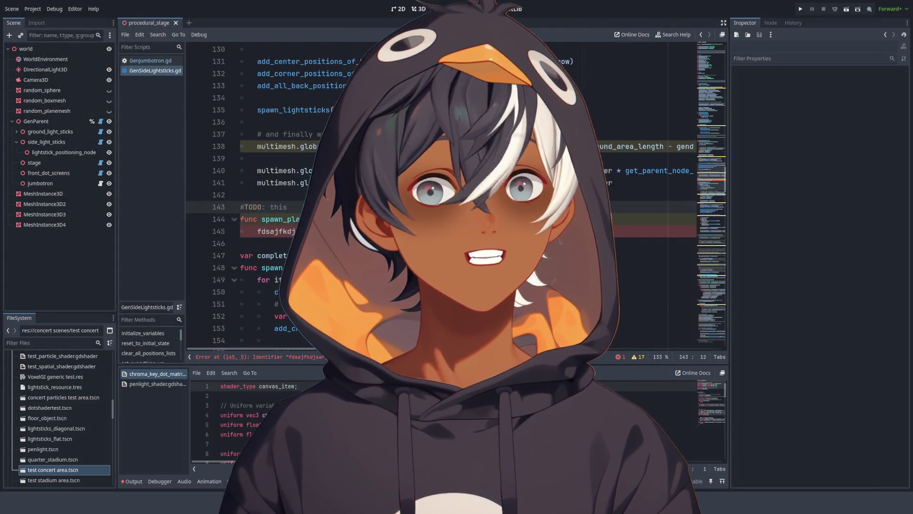